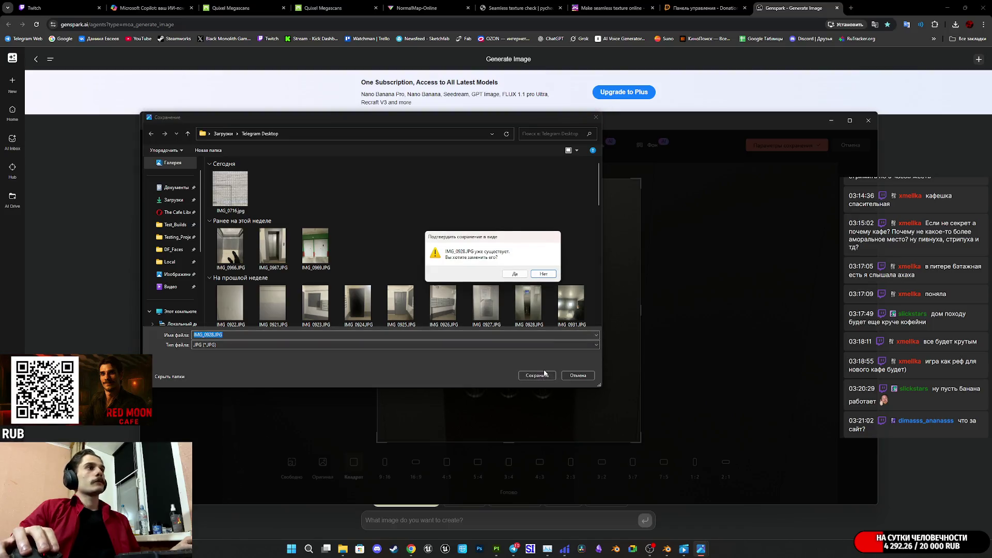
click(543, 274)
click(538, 375)
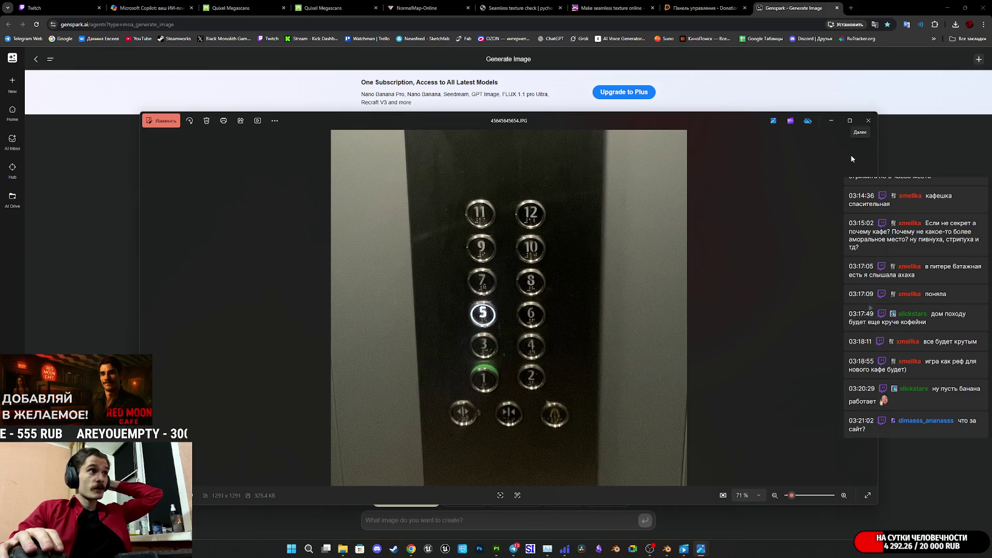
click(868, 121)
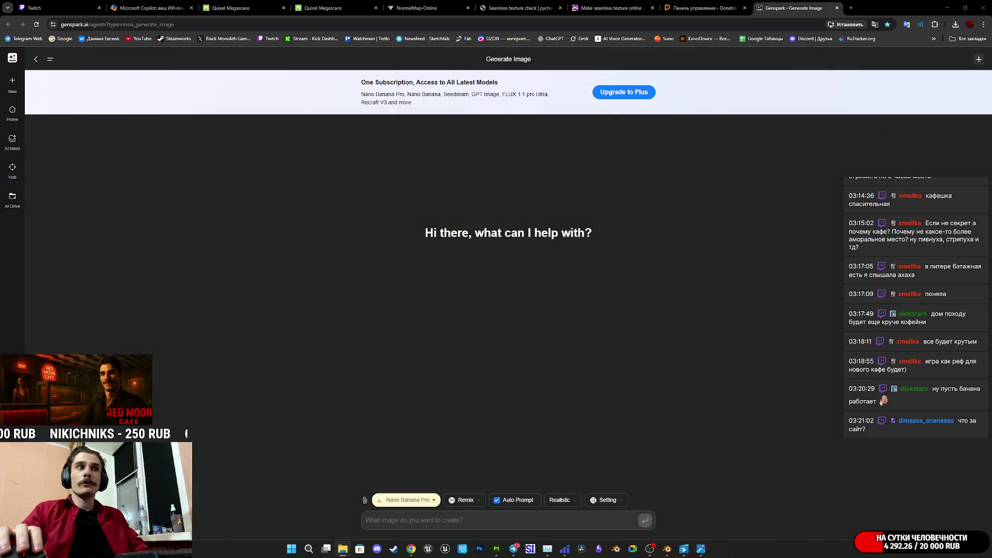
Step: Drag the elevator photo from Explorer onto the Genspark prompt box as a remix image
drag(991, 454, 494, 518)
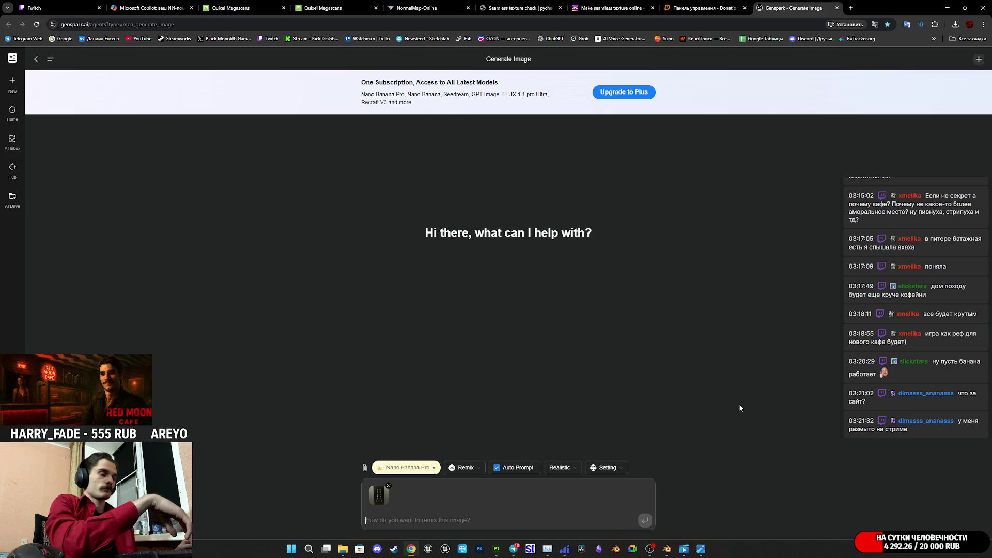
Step: Submit the Russian prompt to straighten the perspective, remove button glow and light evenly without shadows
text(C)
key(BackSpace)
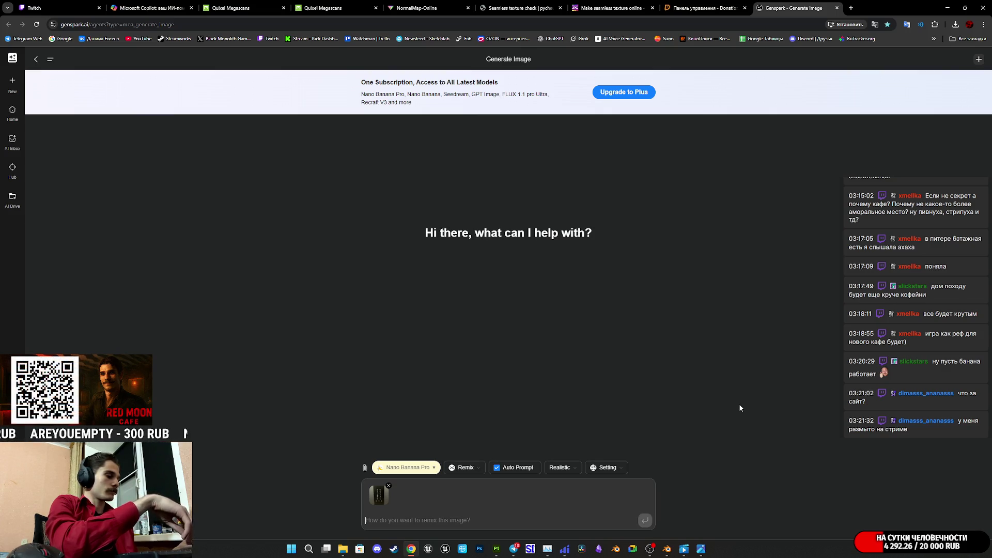
text(обработай )
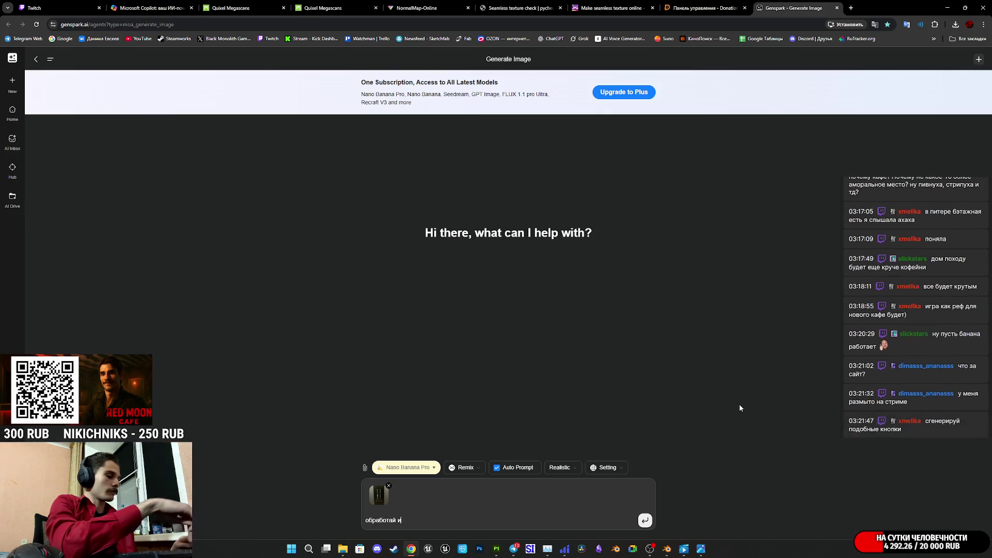
text(изображение и в)
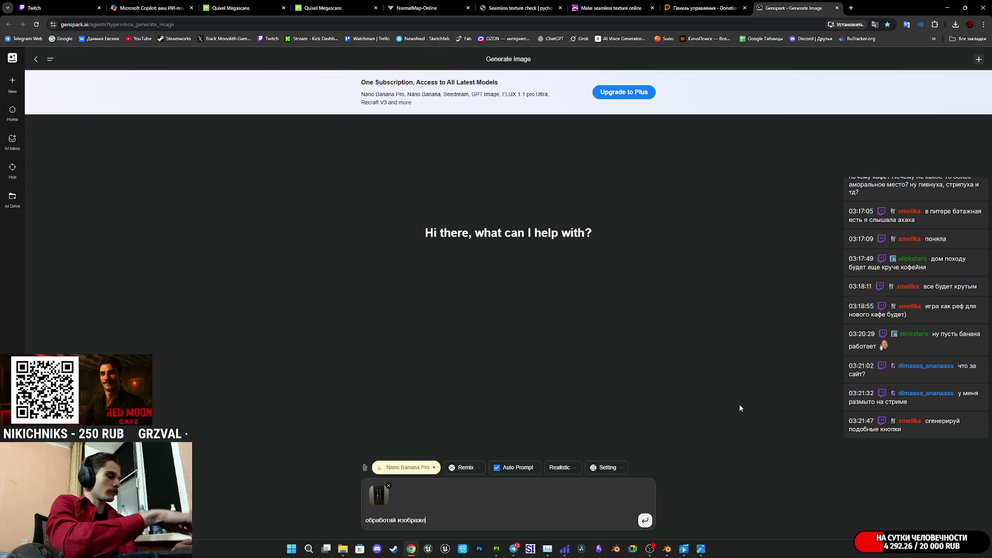
text(ыровни п)
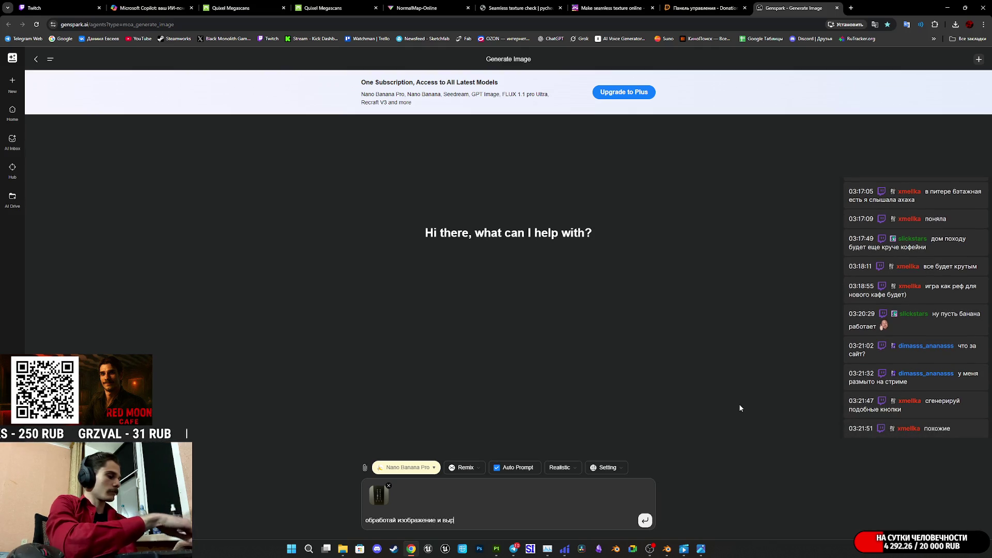
text(ервспективу так чтобы кнопки)
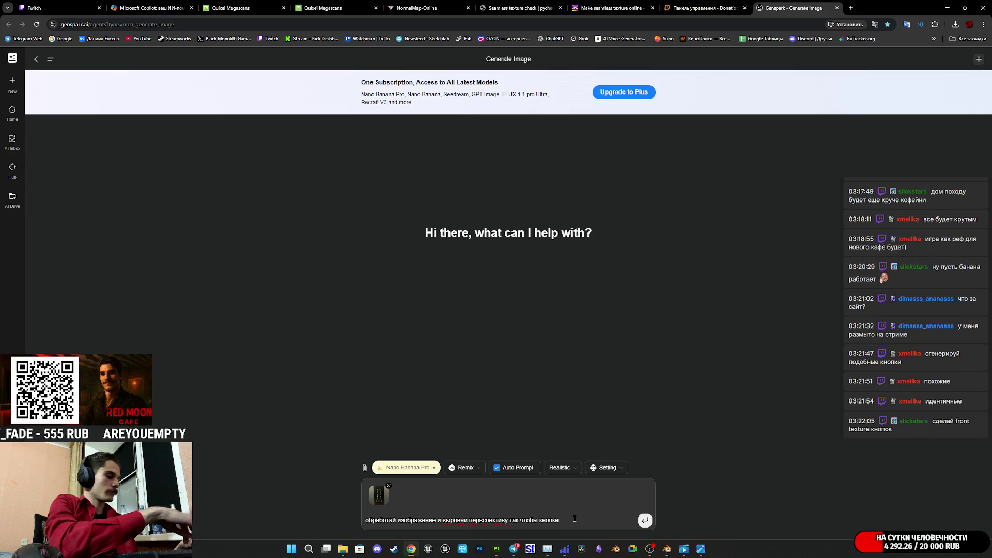
text(ыли ровными)
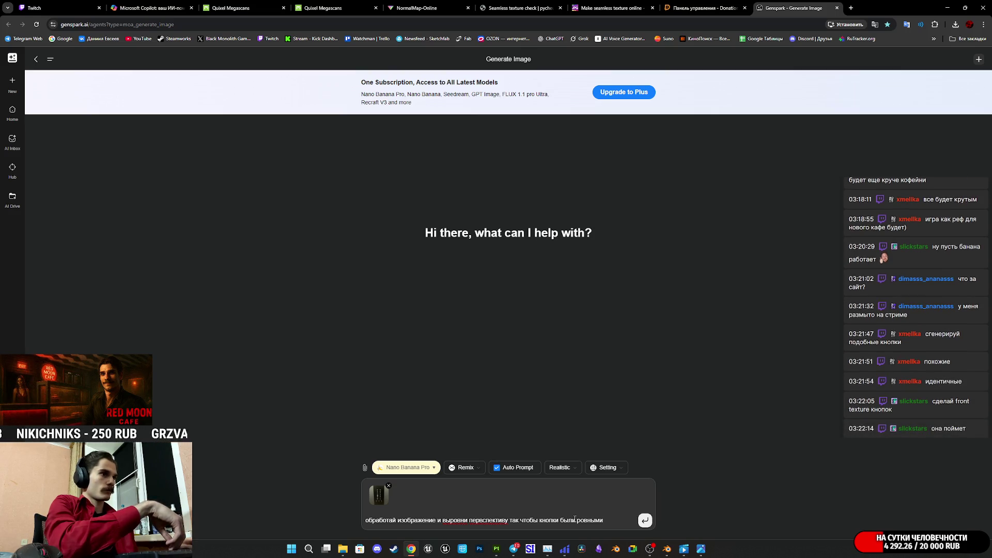
text(и у)
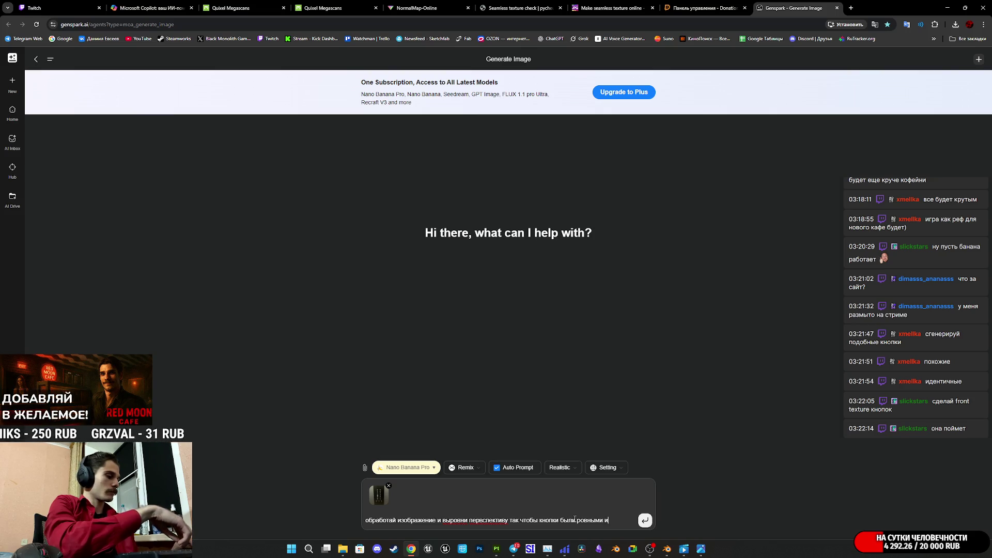
text(бери све)
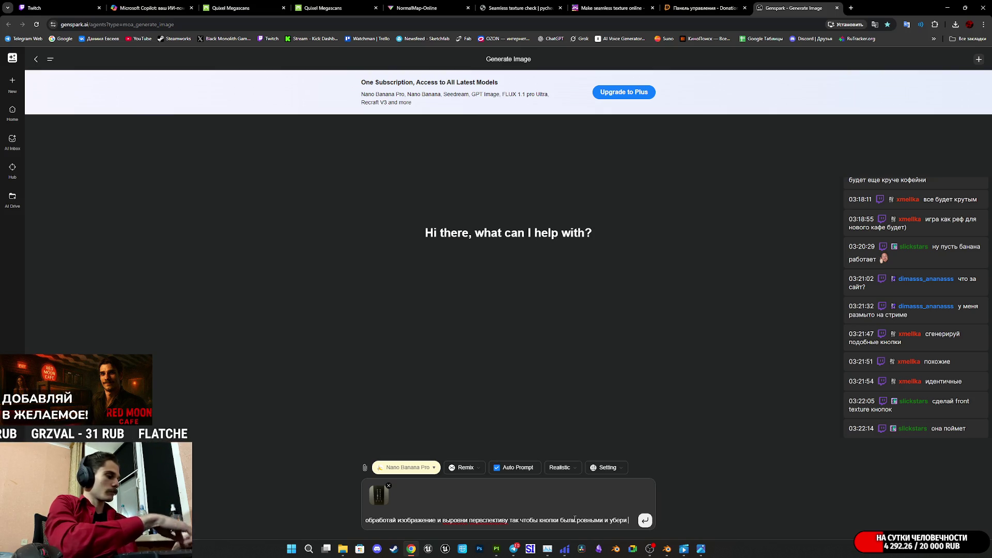
text(чение у к)
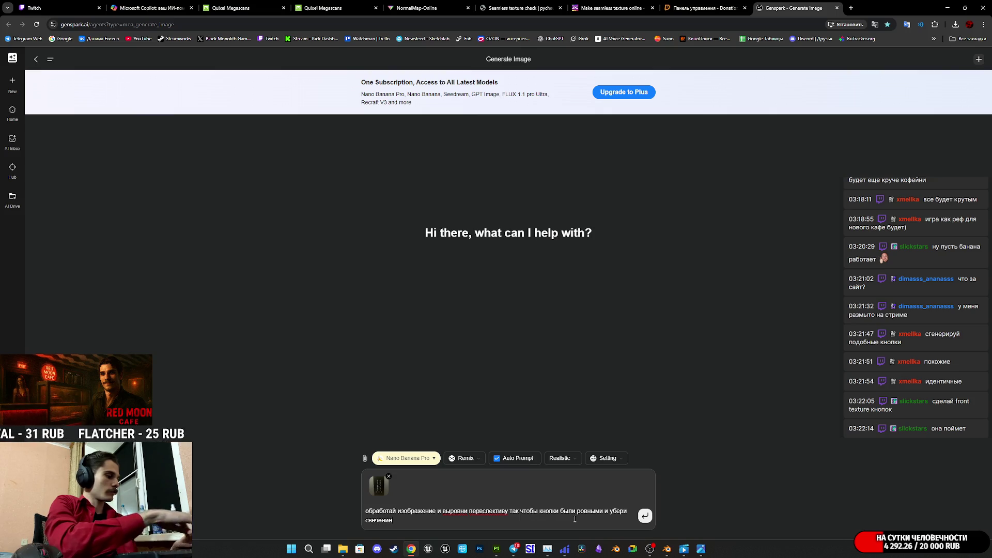
text(нопок а )
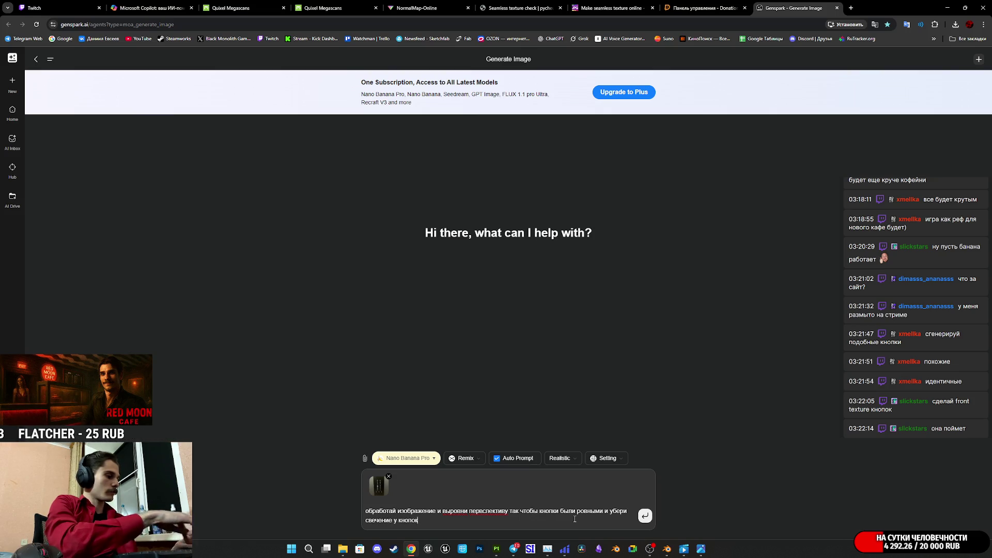
text(освещен)
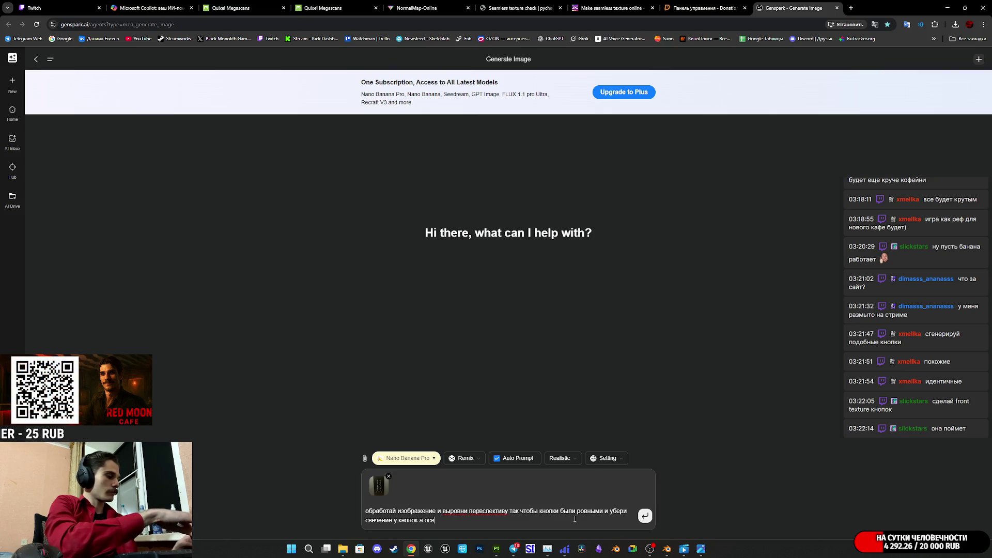
text(ие равном)
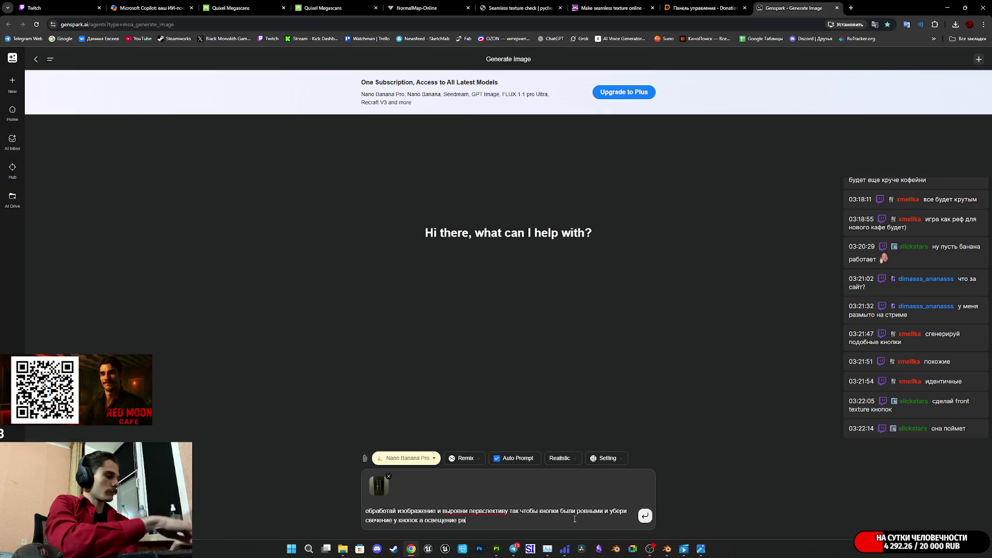
text(ерны)
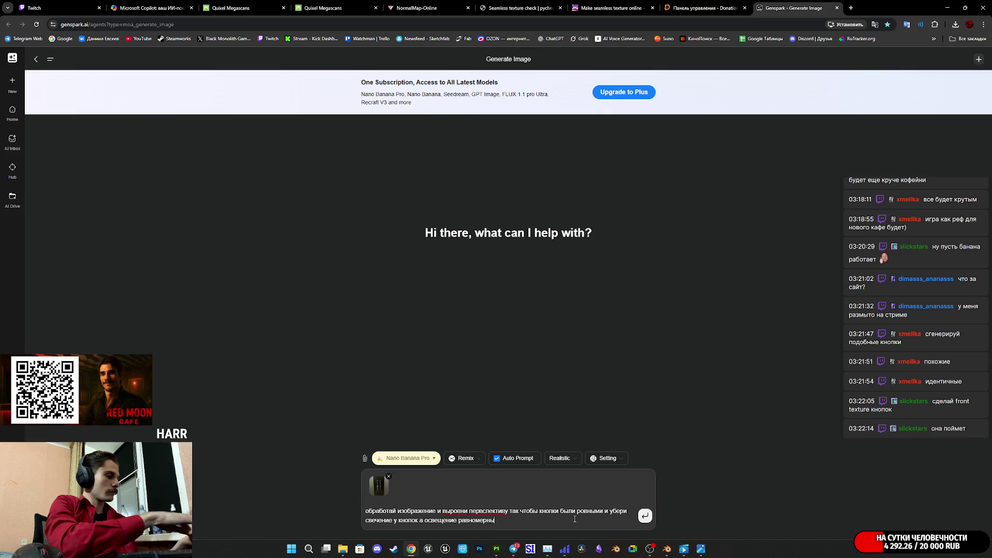
text(м без те)
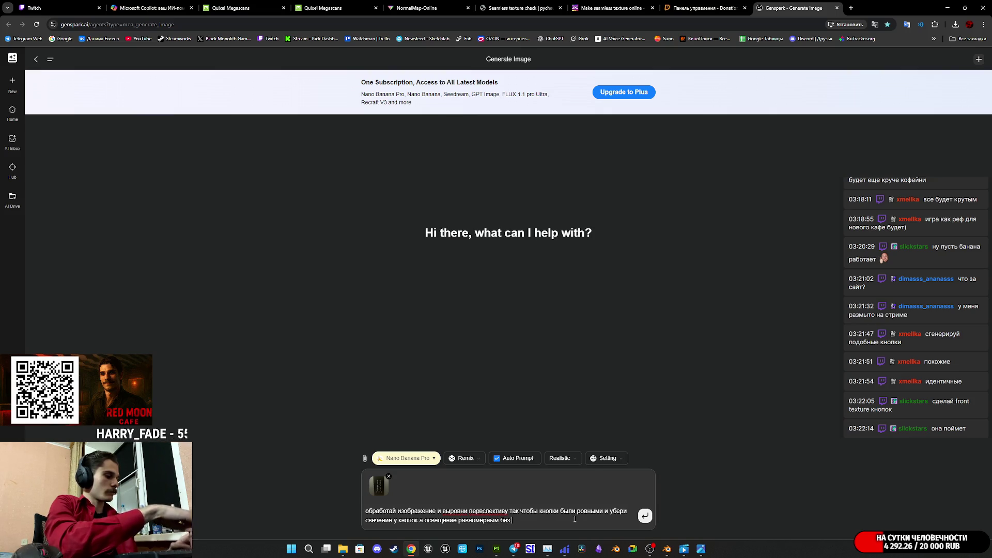
text(ней)
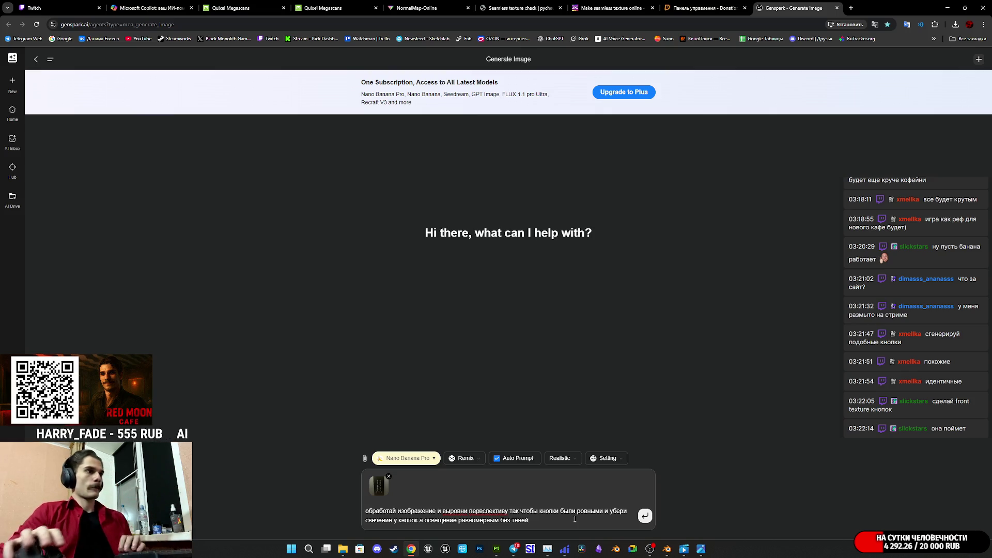
click(645, 516)
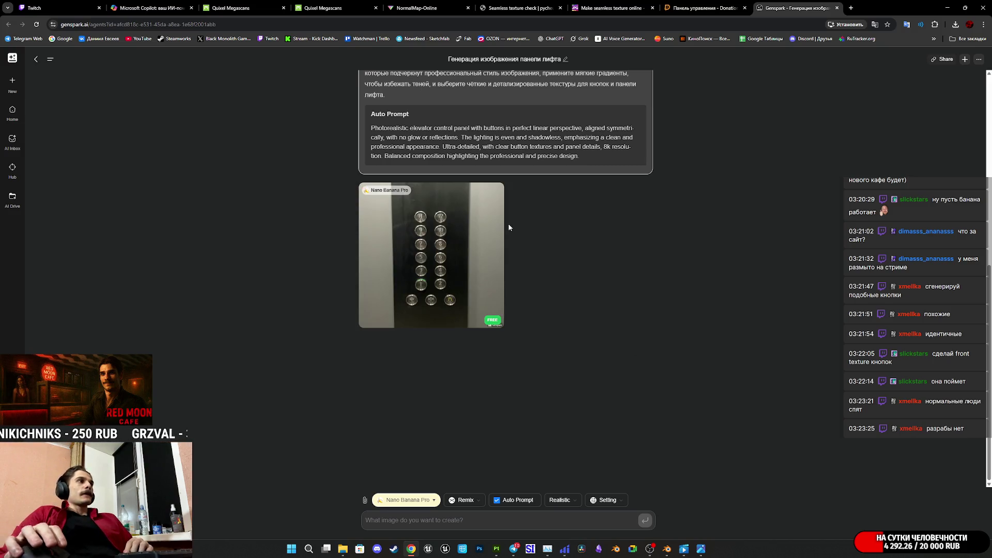
Step: Open the generated panel image full size and save it as a JPEG into EMW_Mats
scroll(510, 227, up, 8)
scroll(541, 326, down, 6)
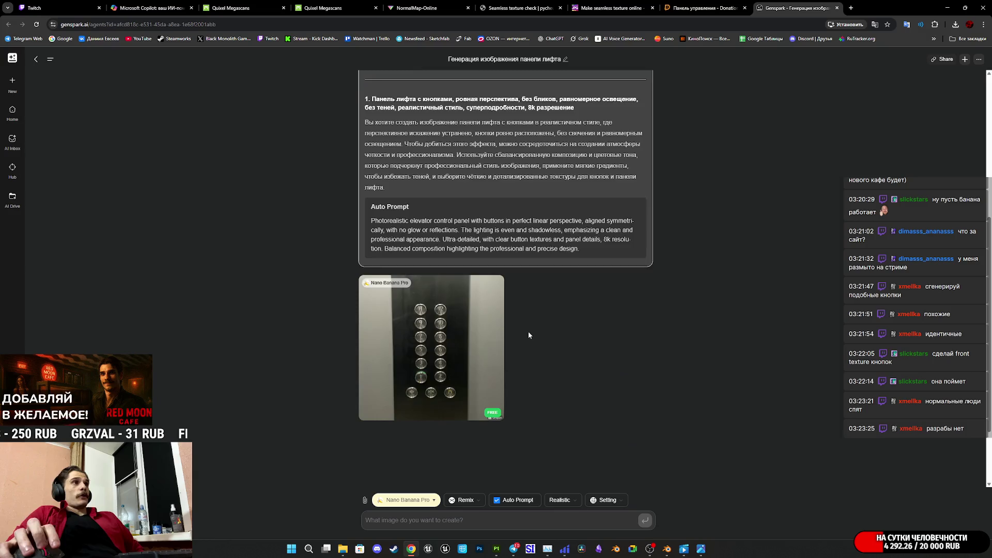
click(430, 302)
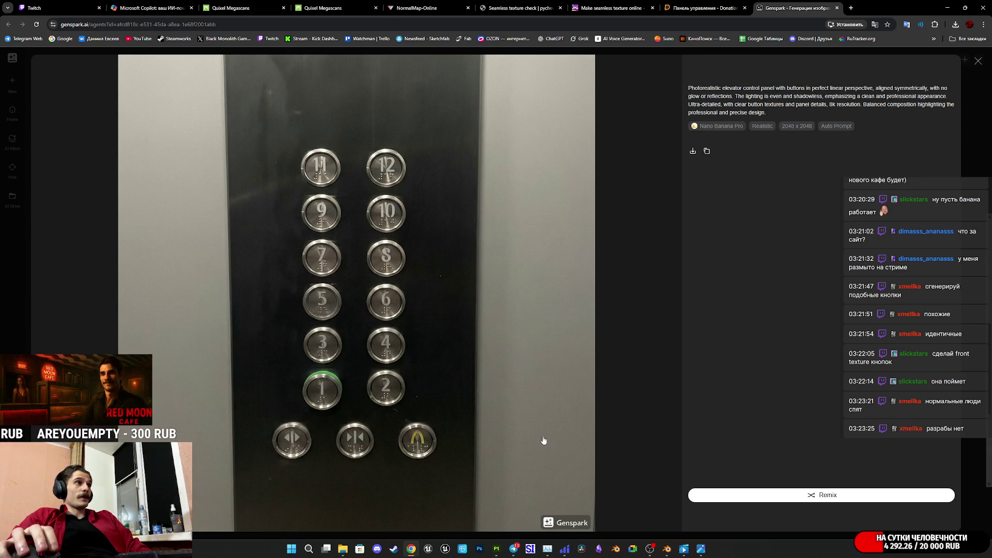
right_click(457, 275)
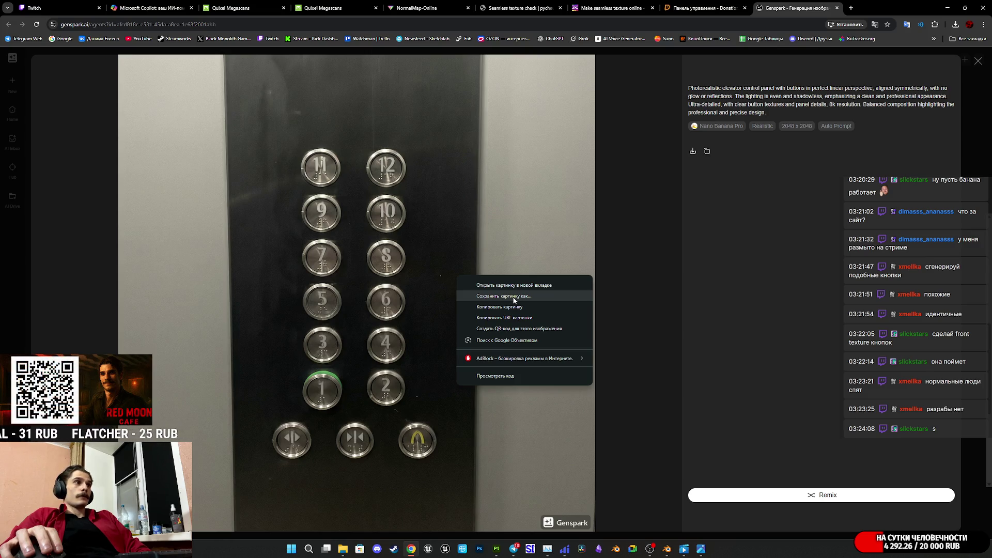
click(514, 297)
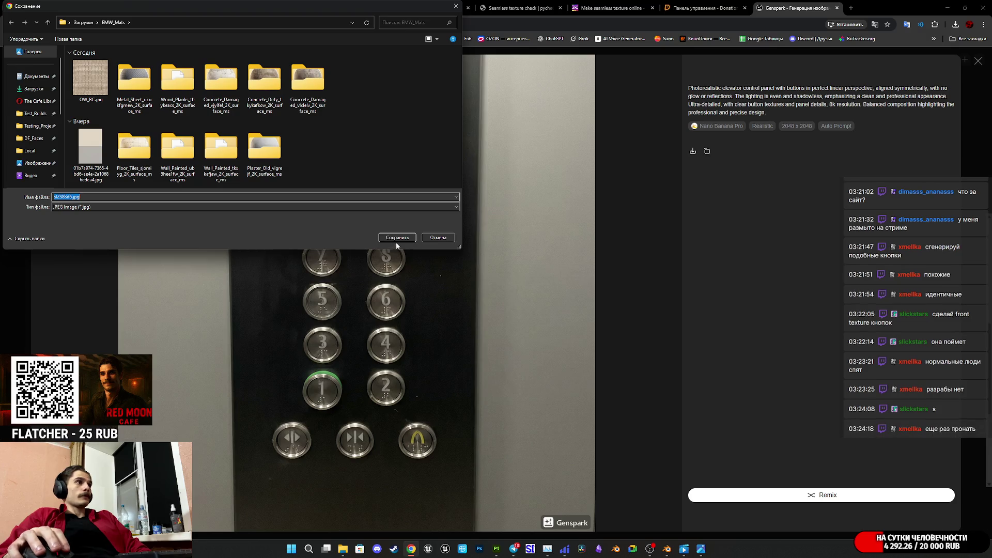
click(404, 238)
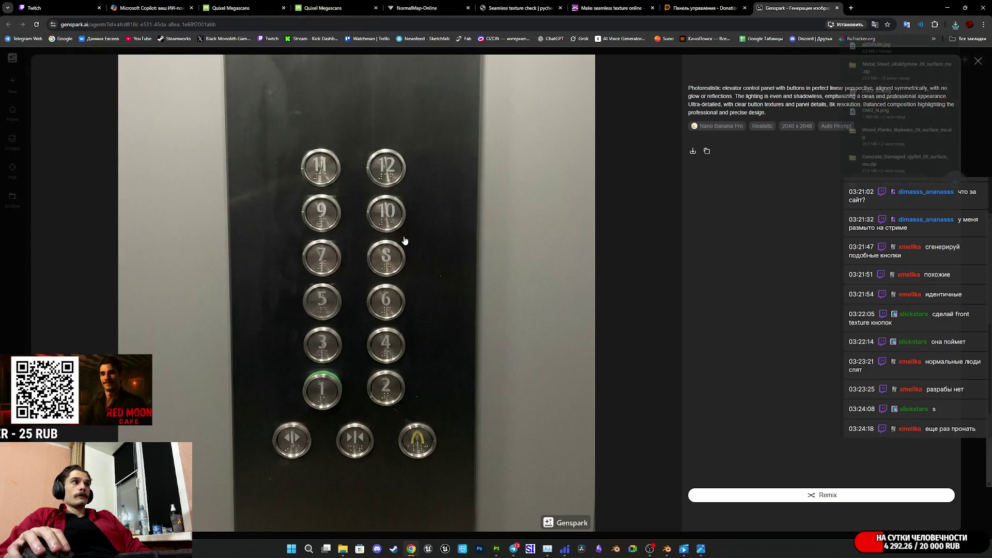
Step: Close the full-size view and reuse the earlier prompt and photo for a new remix
click(978, 62)
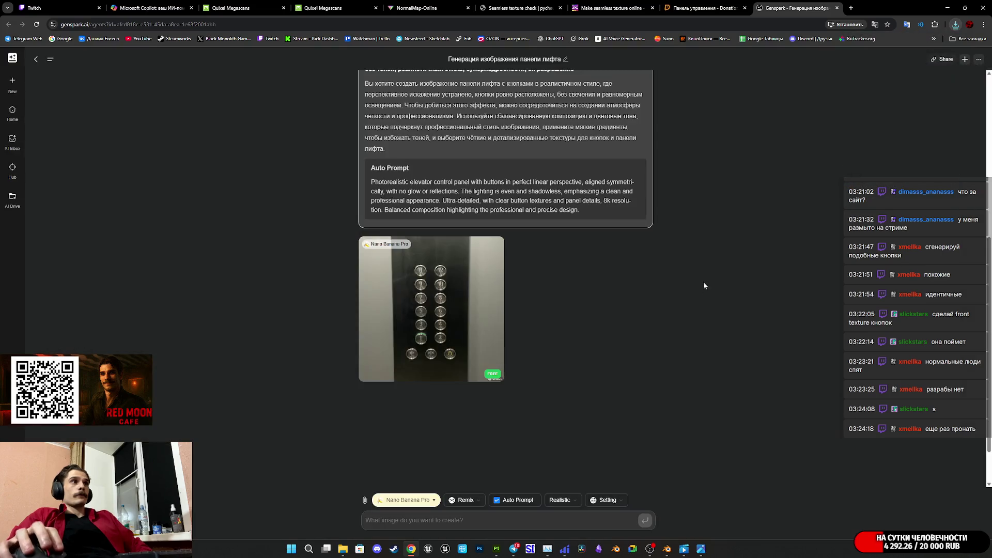
scroll(693, 295, down, 5)
drag(497, 234, 427, 201)
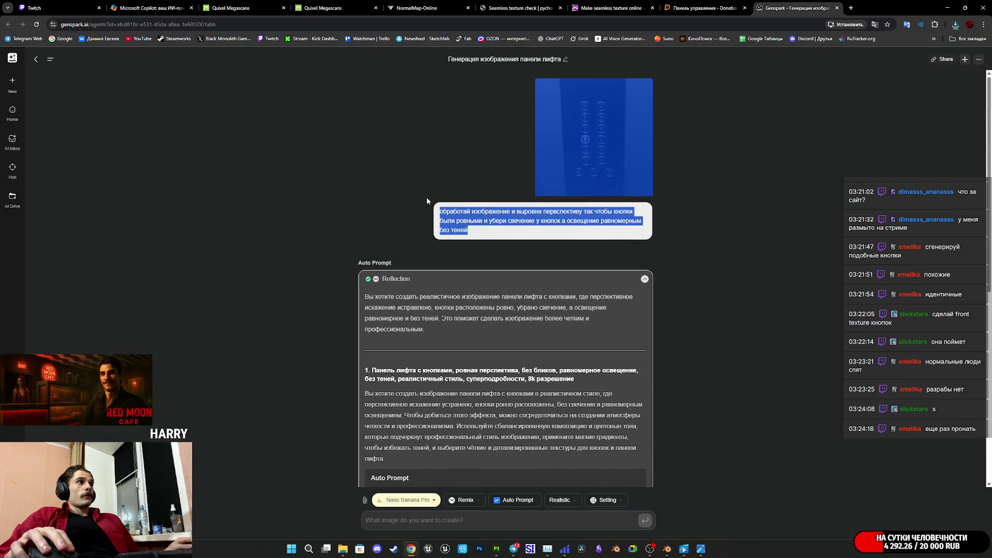
drag(504, 234, 441, 212)
click(633, 89)
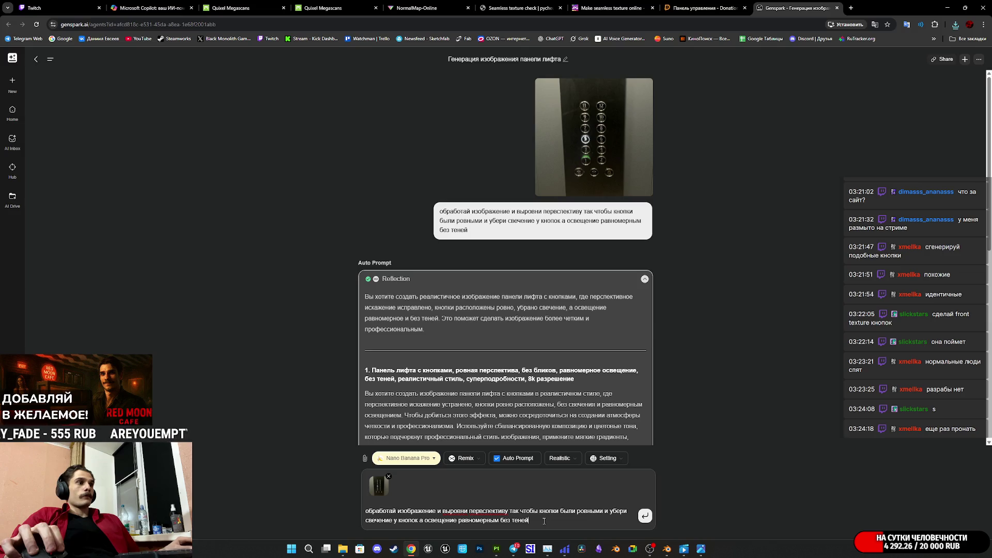
Step: Append 'Чтобы получилась front texture кнопок' to the prompt and send it
text(Чтобы полу)
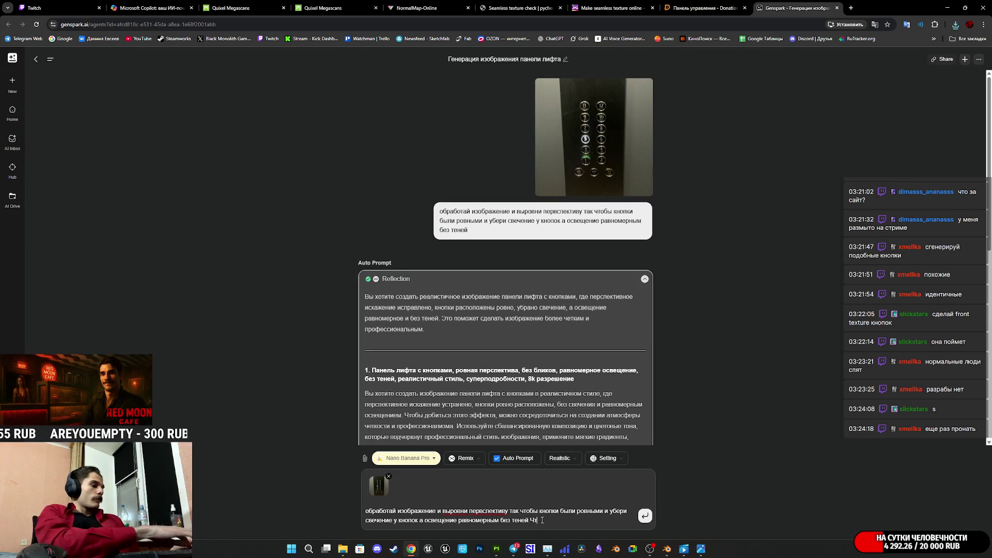
text(чилас)
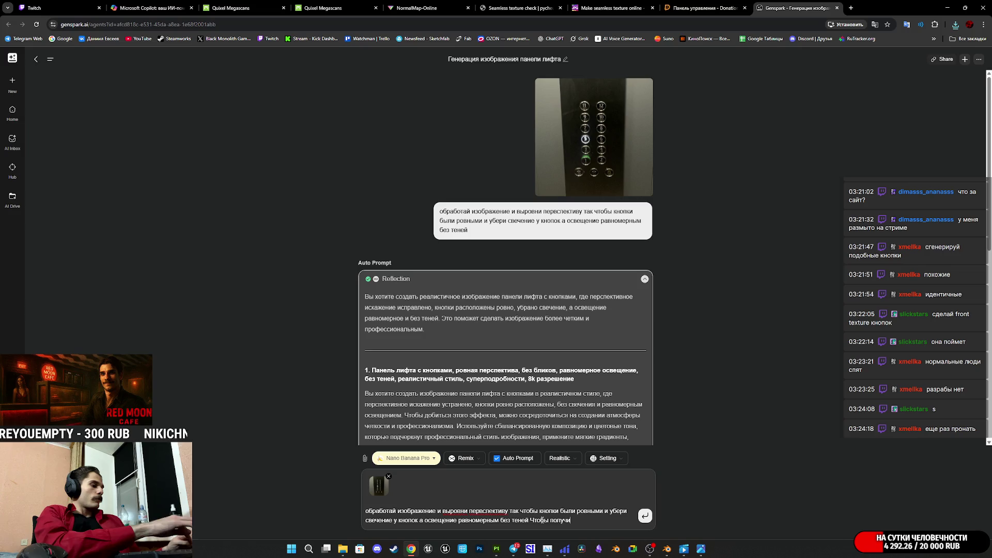
text(ь)
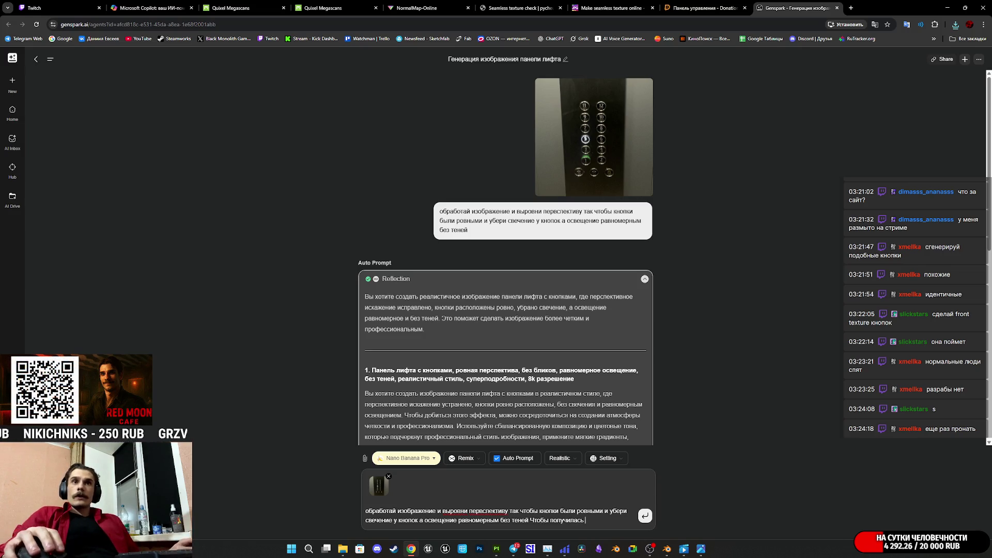
key(alt+Tab)
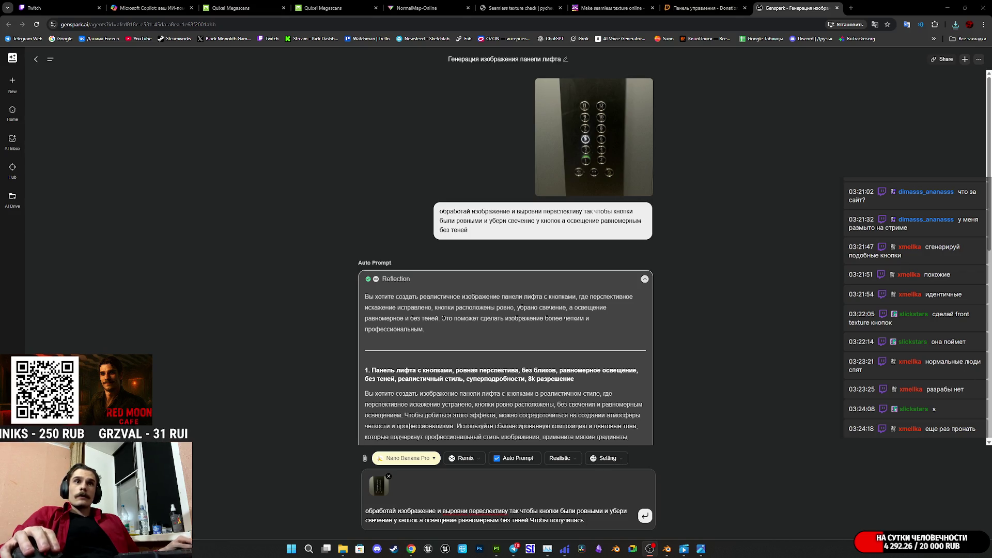
key(alt+Tab)
text(front texture)
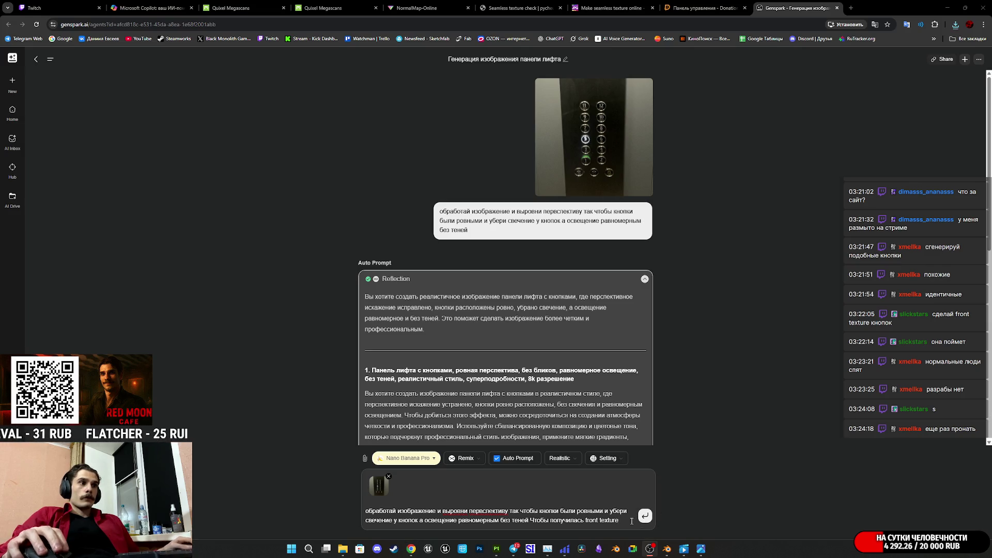
text(кнопок)
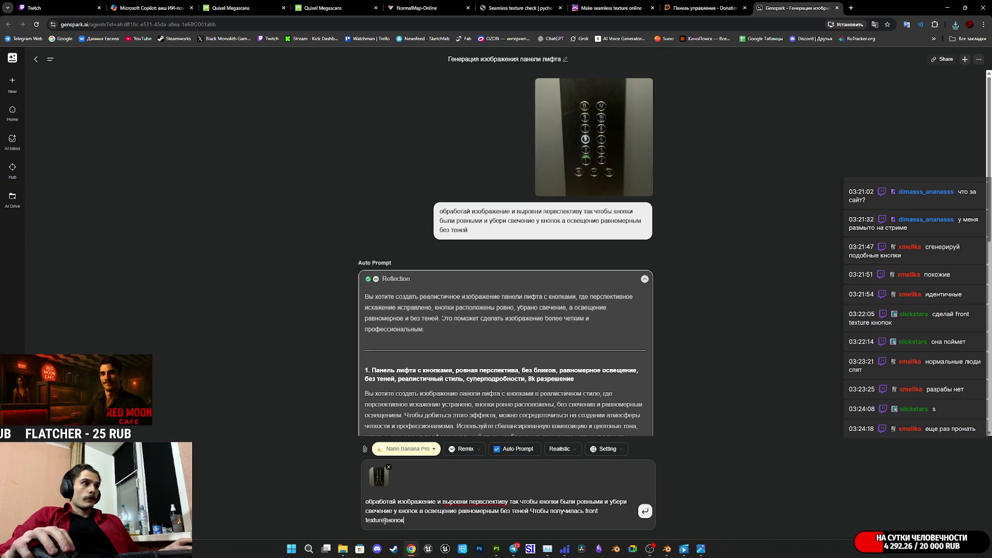
click(386, 520)
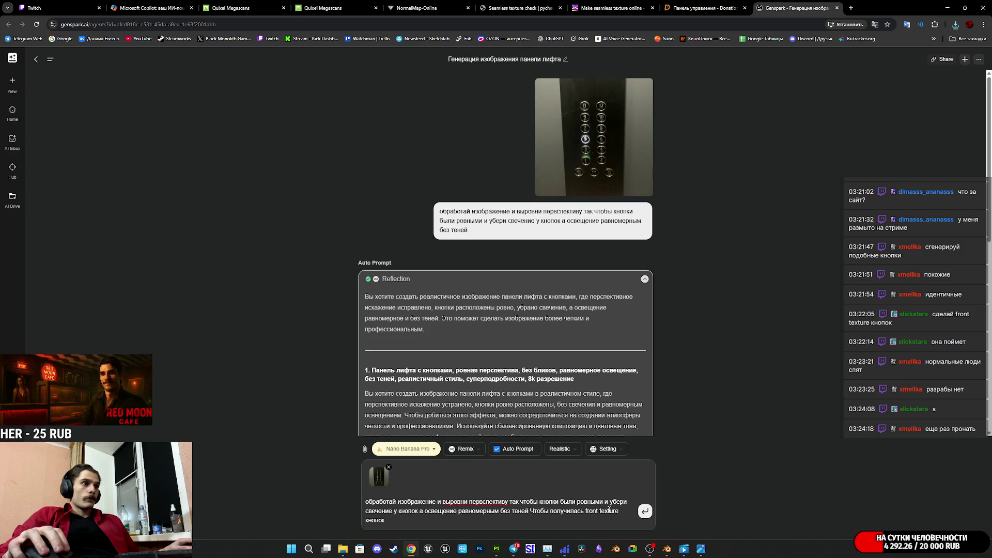
click(644, 512)
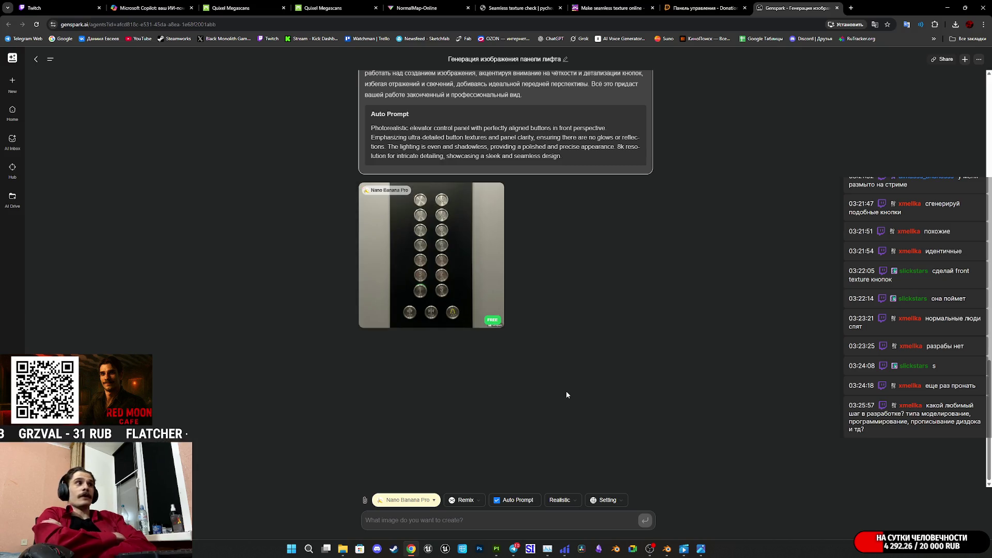
click(491, 258)
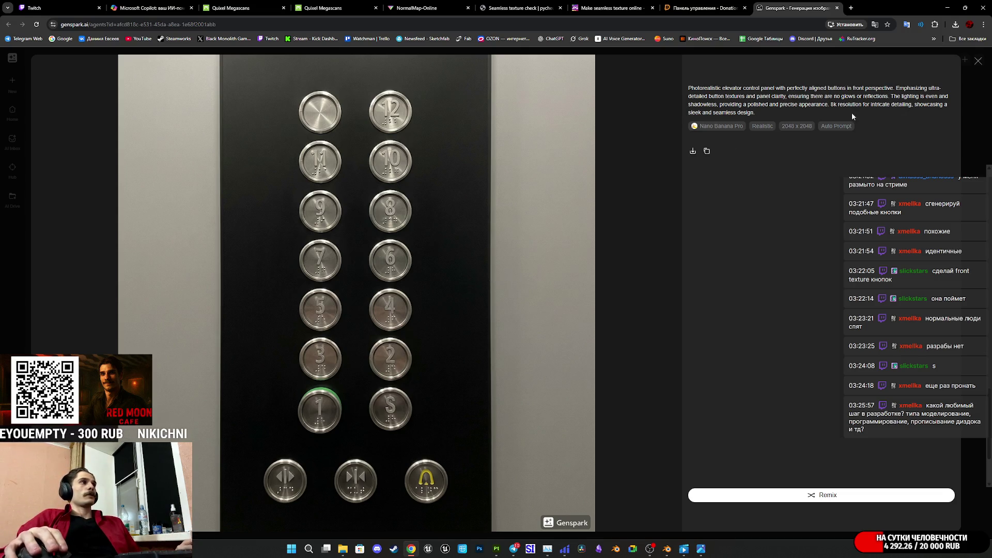
click(978, 63)
scroll(517, 217, up, 10)
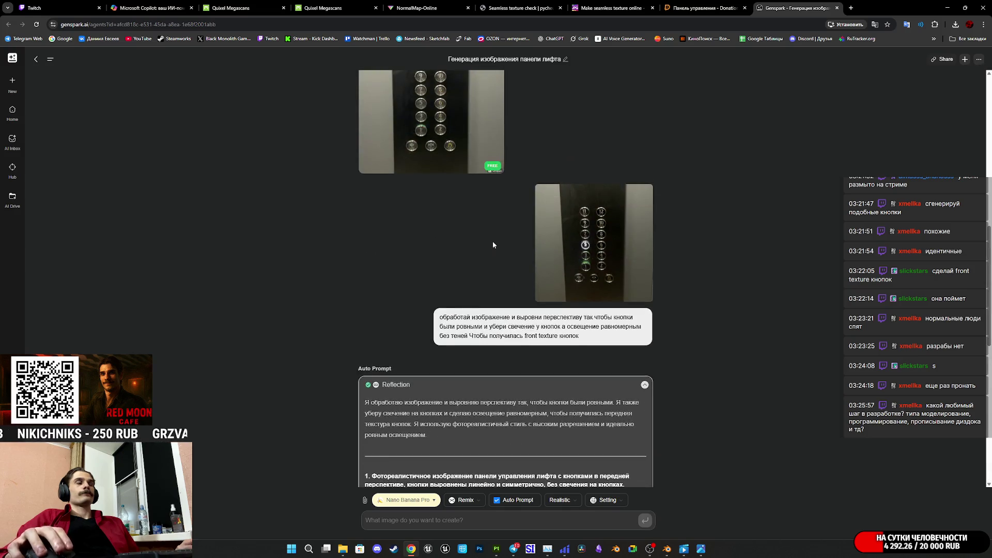
scroll(493, 245, up, 3)
scroll(572, 363, down, 1)
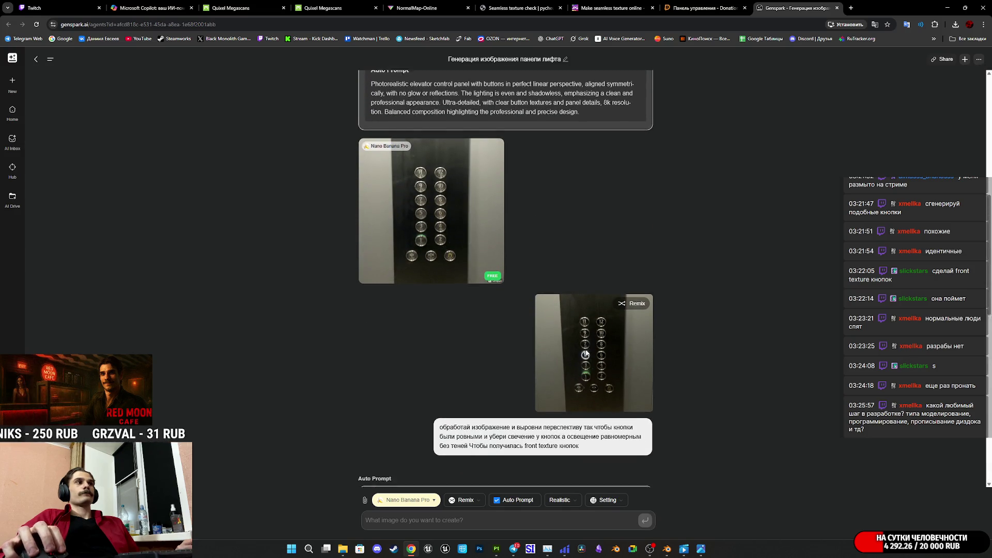
scroll(587, 353, up, 1)
click(442, 240)
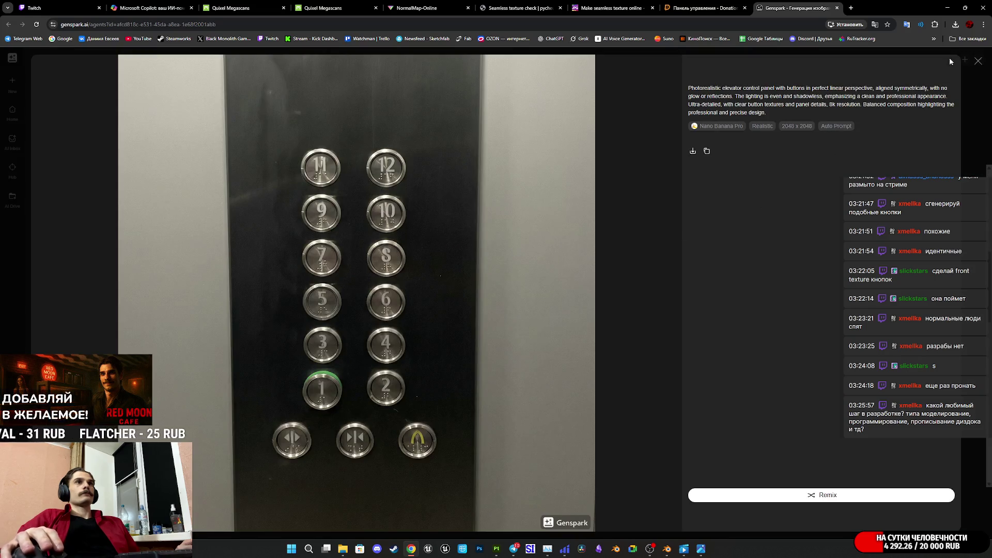
click(978, 61)
scroll(465, 395, down, 5)
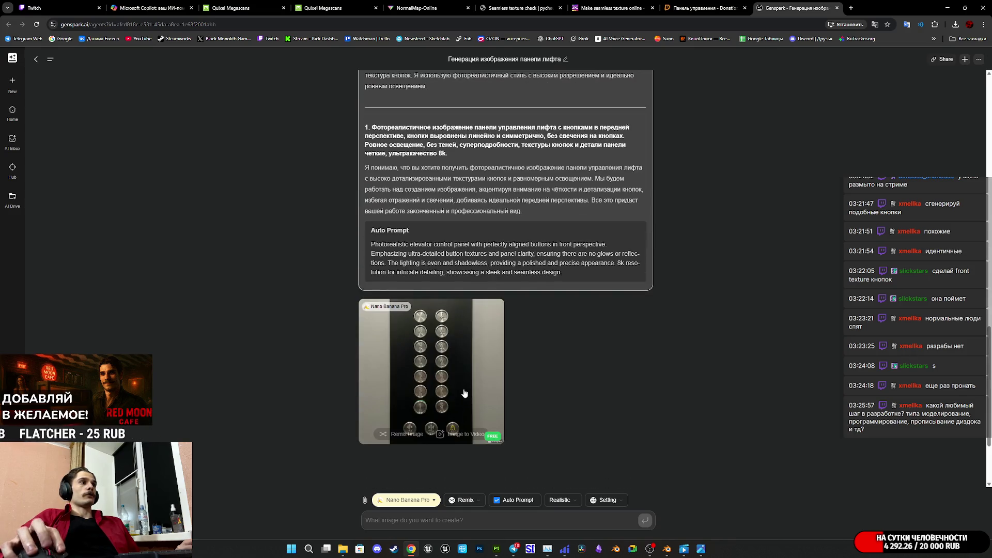
click(443, 357)
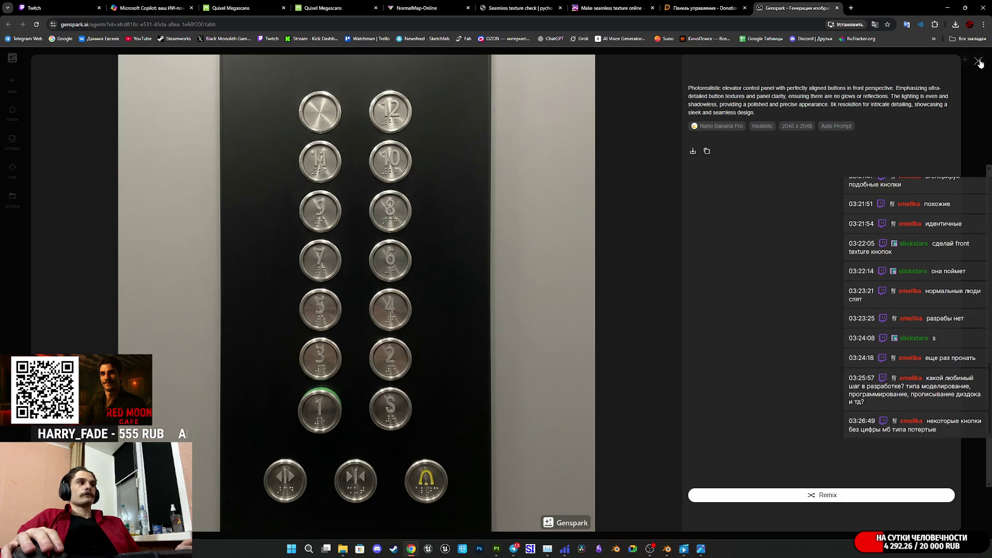
click(980, 63)
scroll(545, 287, up, 10)
scroll(547, 318, down, 2)
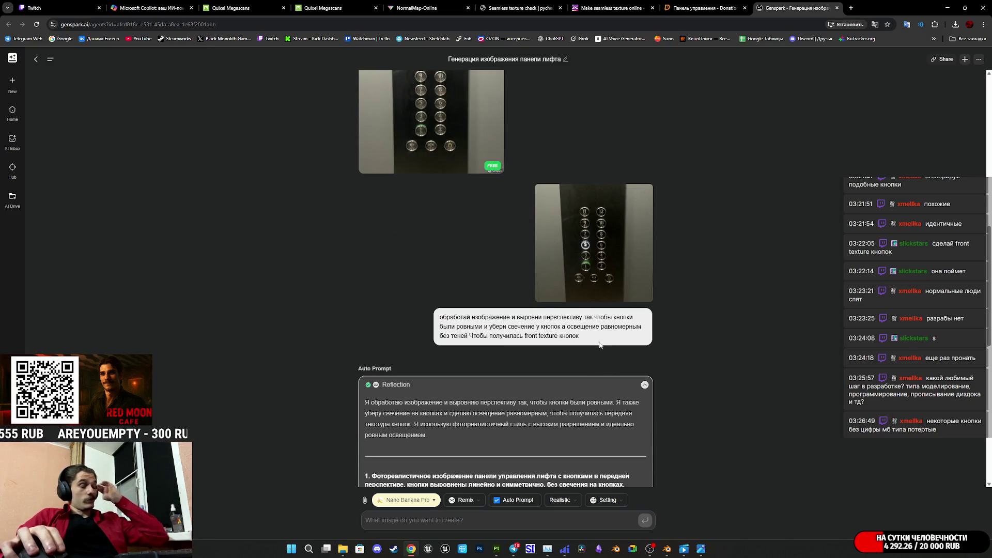
Step: Paste the earlier button-texture prompt, remix it onto the generated panel image, and send
drag(595, 337, 435, 317)
key(ctrl+c)
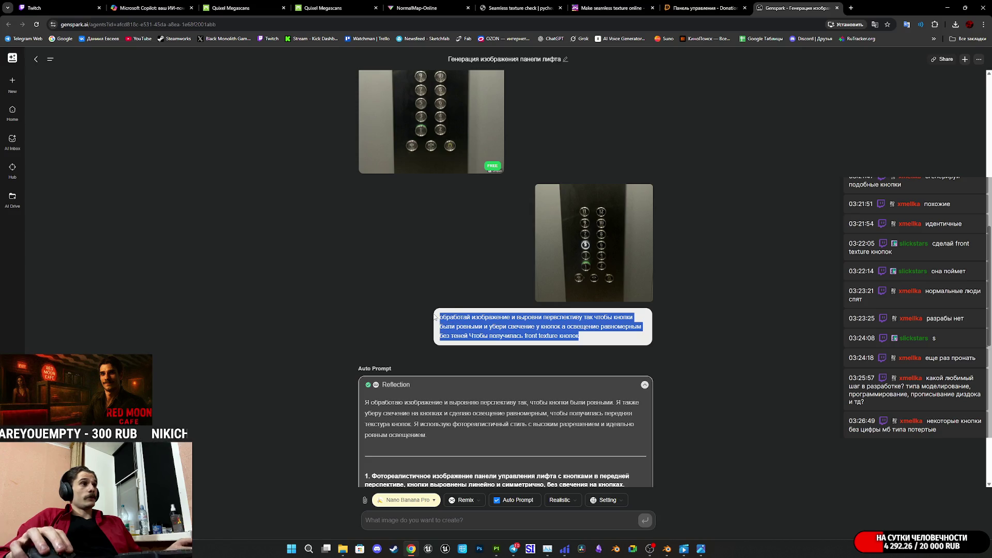
scroll(469, 359, down, 5)
click(434, 522)
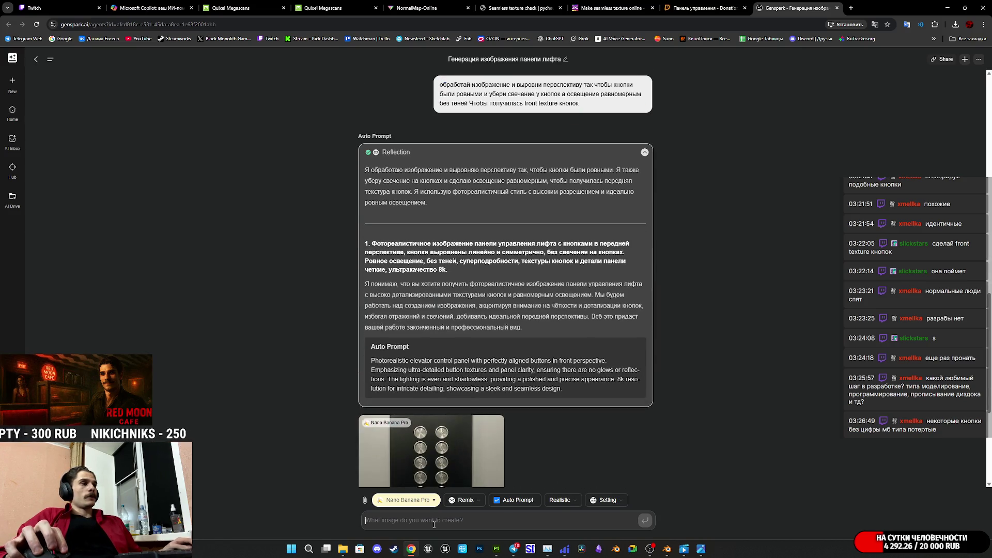
key(ctrl+v)
scroll(506, 310, down, 10)
click(634, 310)
click(644, 510)
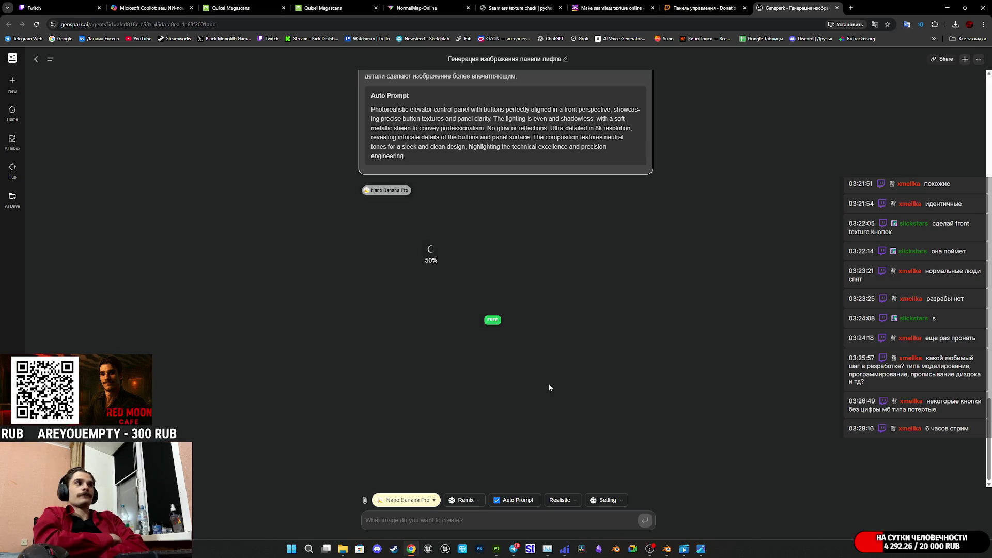
Step: Close the Quixel Megascans and NormalMap-Online browser tabs
click(331, 8)
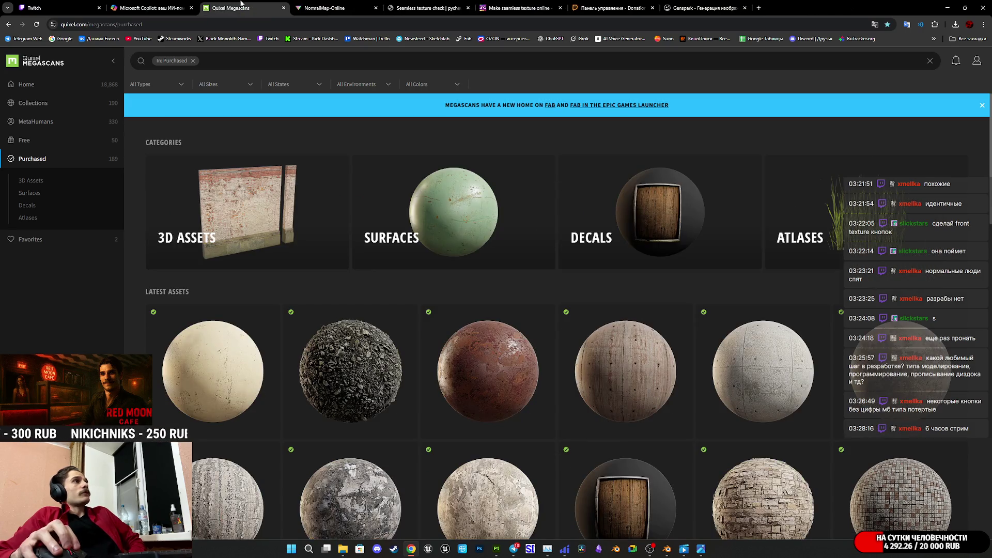
key(ctrl+w)
middle_click(241, 3)
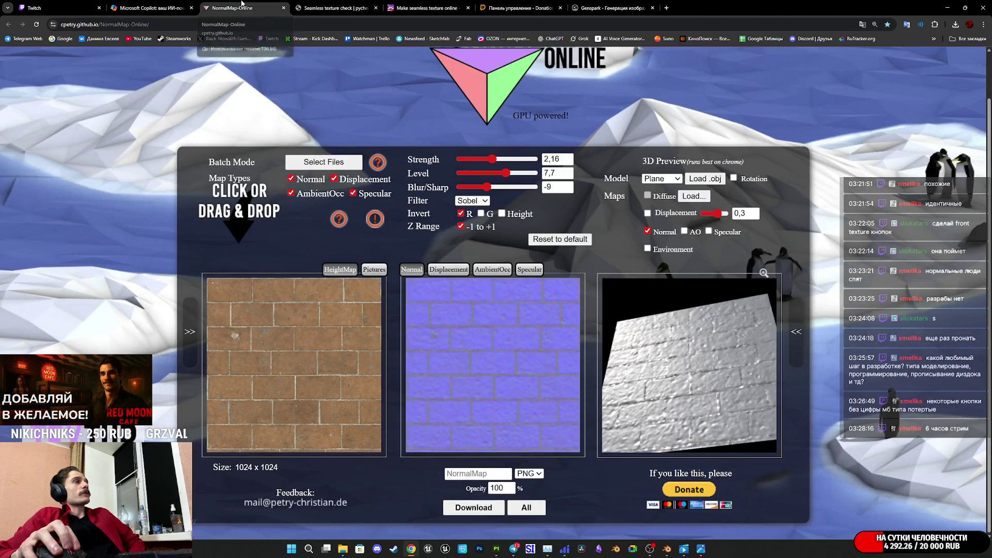
Step: Close the NormalMap-Online, seamless-texture and donation tabs, then switch to the Twitch stream manager
middle_click(241, 3)
middle_click(241, 3)
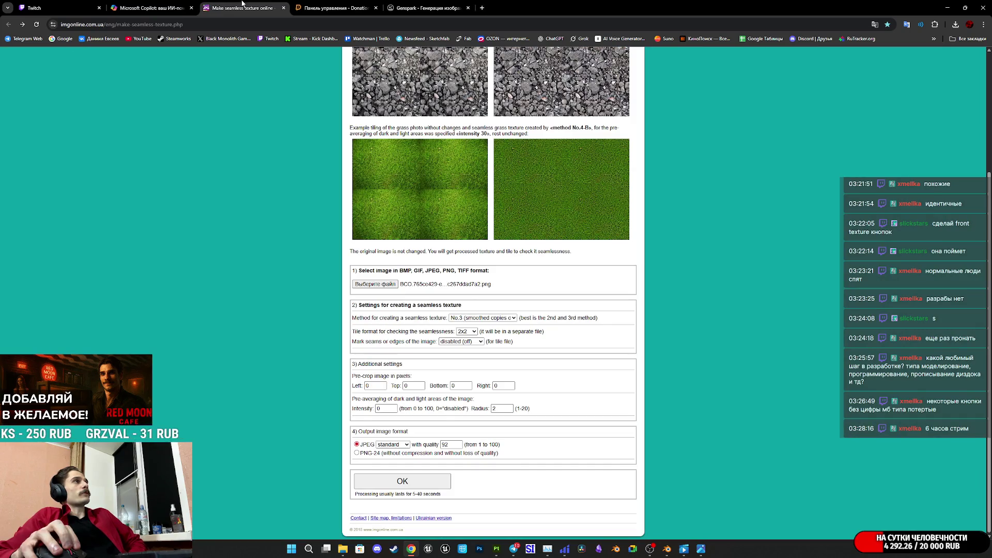
middle_click(243, 3)
middle_click(243, 4)
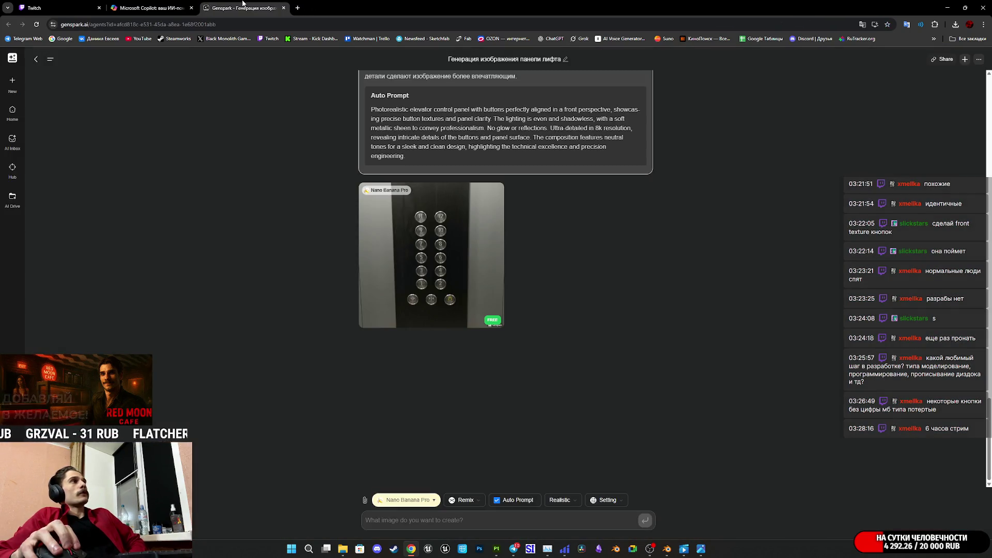
click(153, 3)
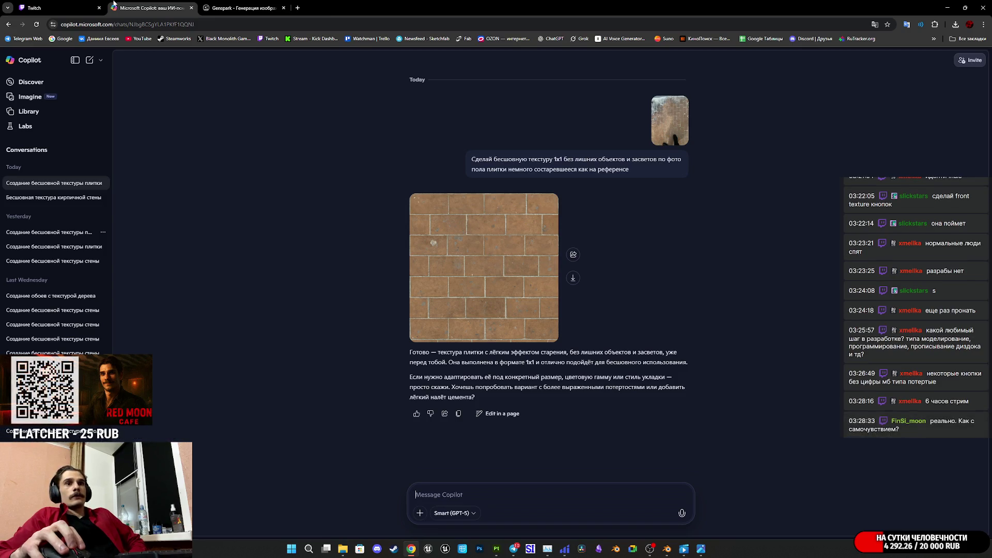
click(20, 6)
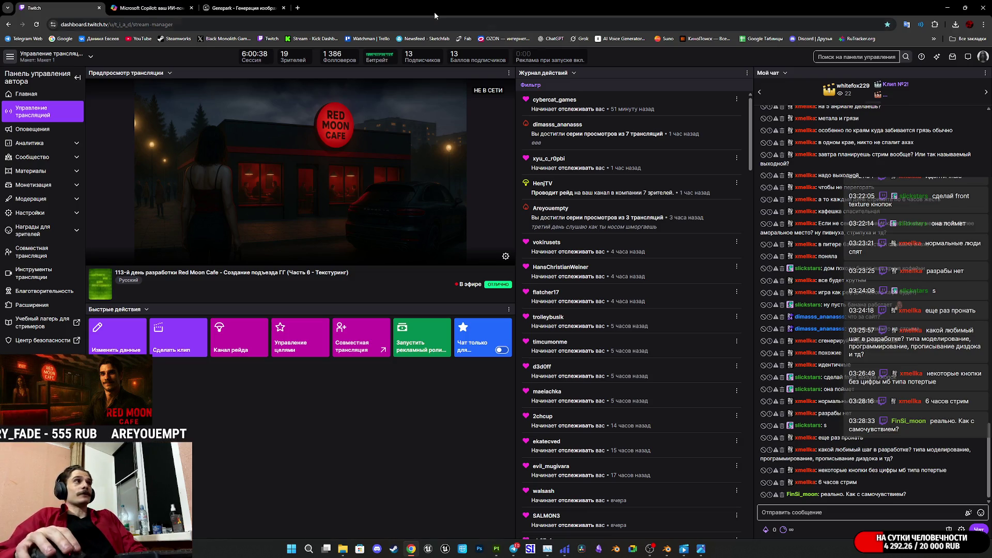
Step: Return to the Genspark tab and open the newest elevator panel image full size
click(237, 8)
click(443, 251)
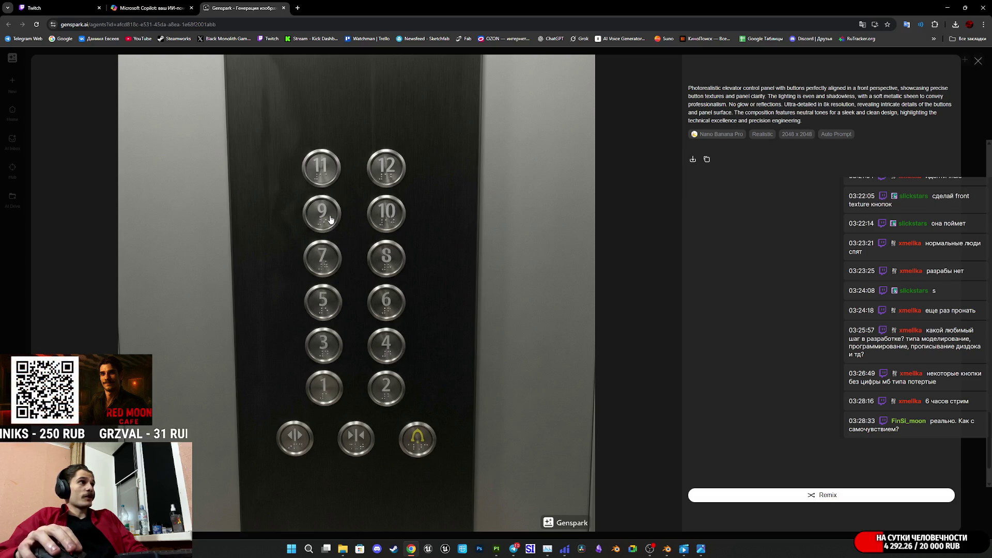
Step: Save the full-size elevator panel image to disk as CcwMDG7K.jpg
right_click(421, 345)
click(474, 362)
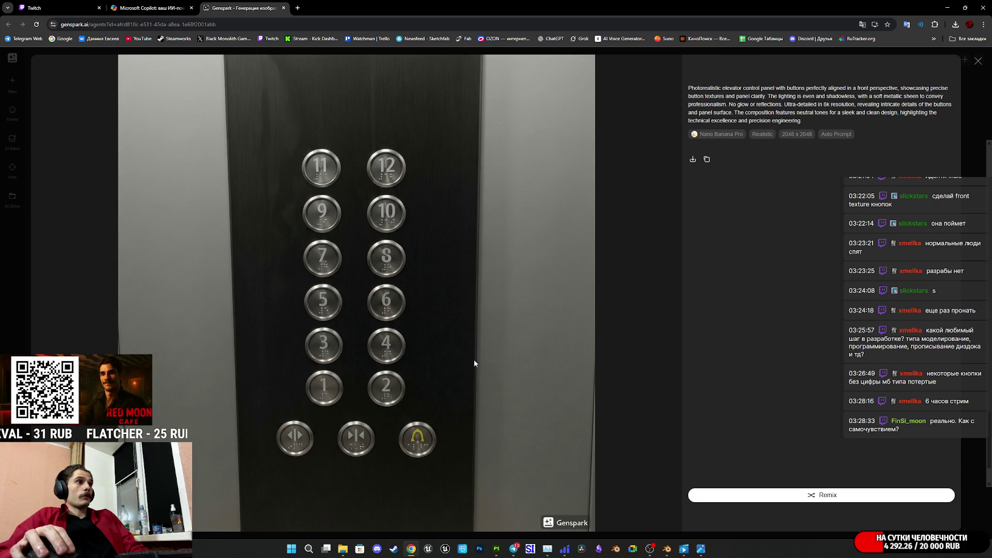
click(397, 238)
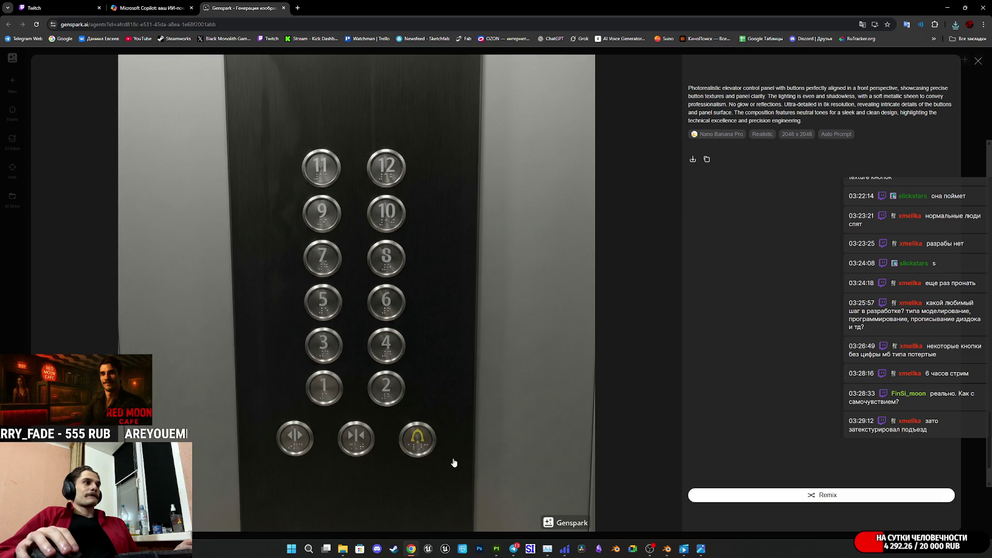
Step: Bring Substance 3D Painter to the front from the taskbar
mouse_move(497, 554)
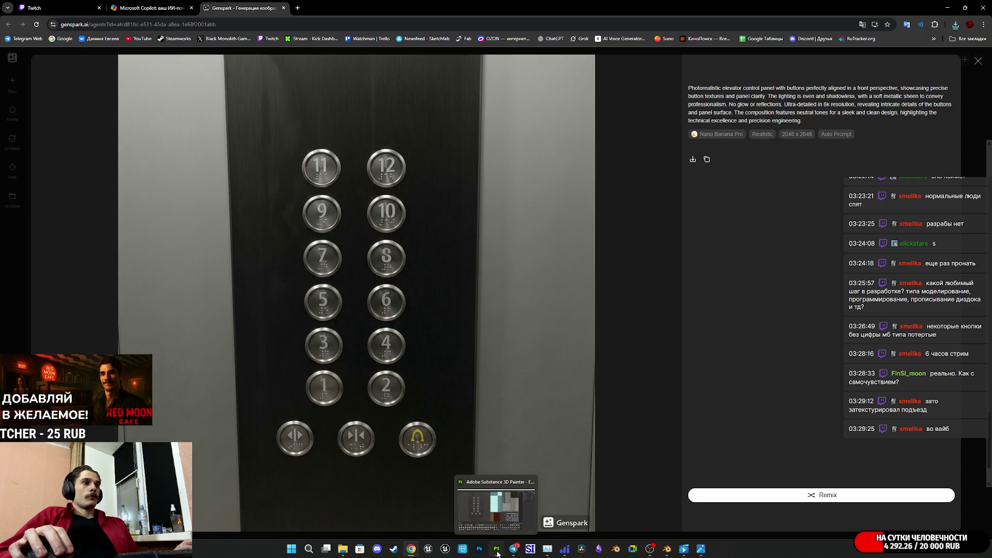
mouse_move(685, 551)
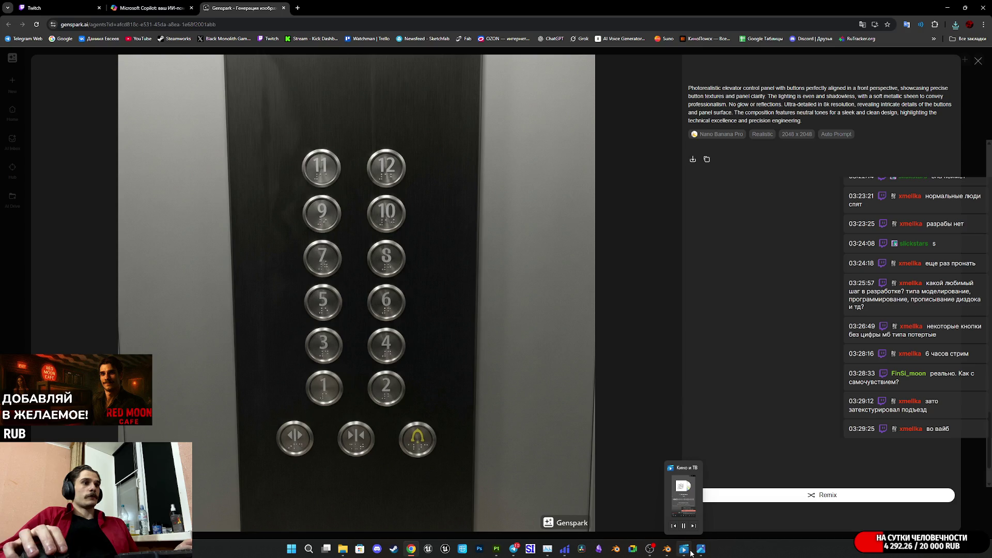
mouse_move(650, 555)
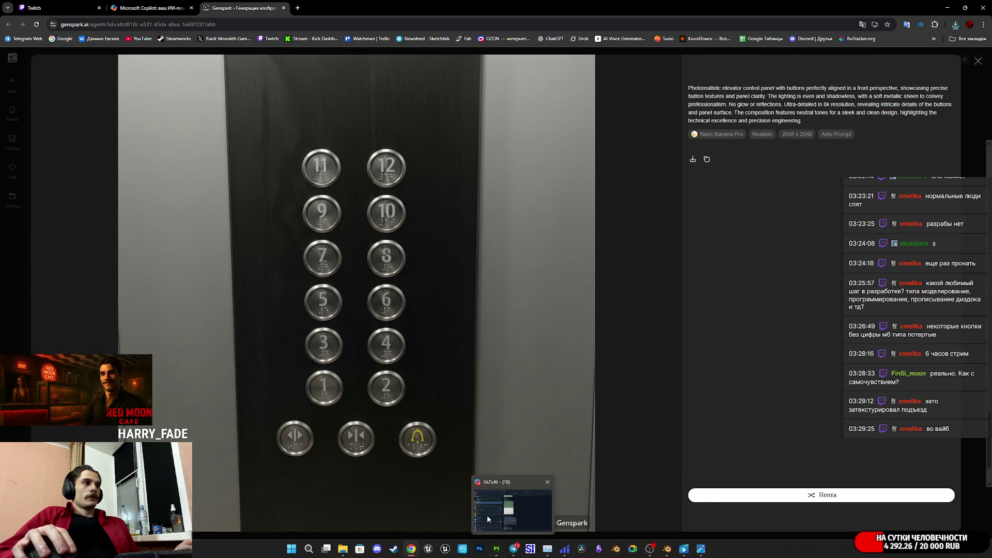
click(497, 554)
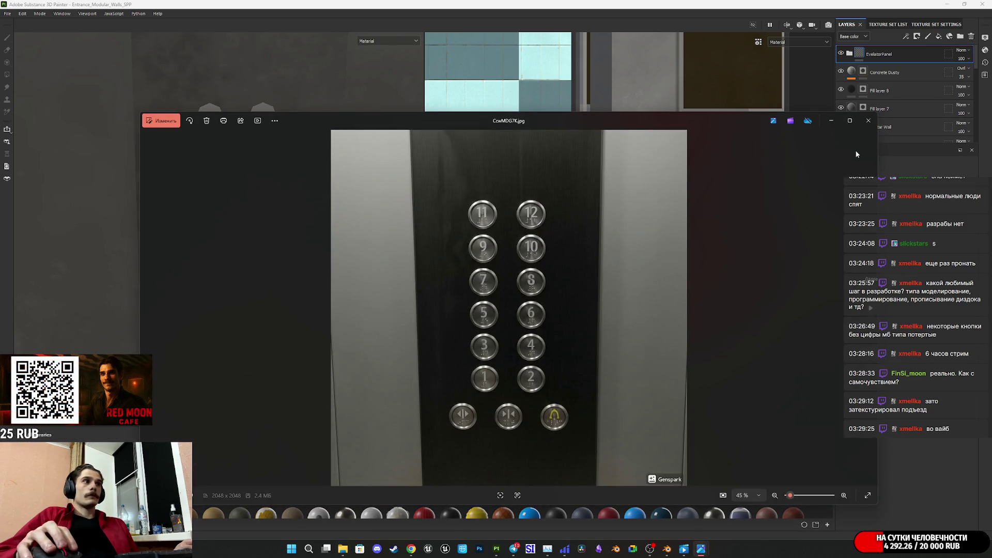
Step: Close Windows Photos after previewing CcwMDG7K.jpg
click(871, 122)
Step: Import CcwMDG7K.jpg as a texture into the Entrance_Modular_Walls_SPP project and add a new fill layer
drag(882, 459, 615, 473)
click(594, 367)
click(573, 385)
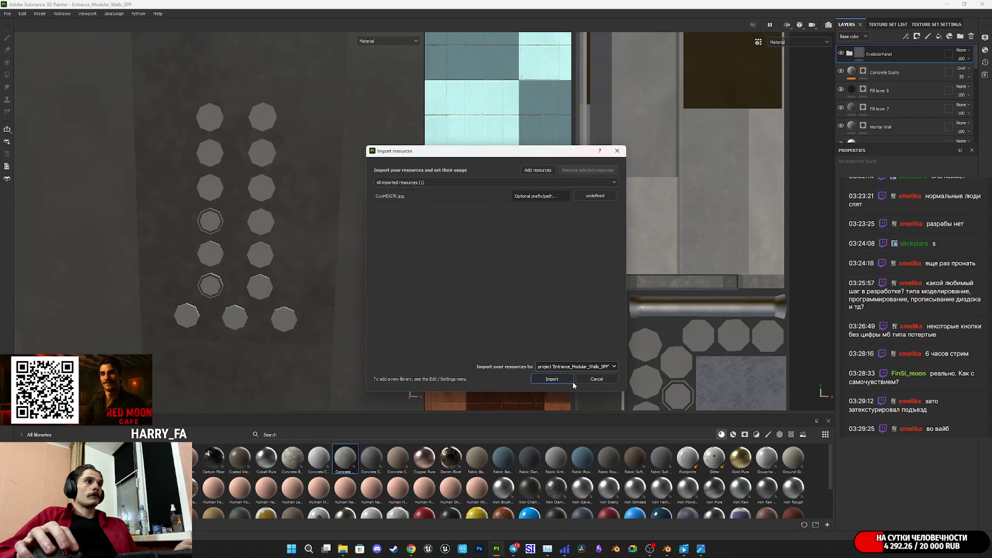
click(552, 378)
click(514, 277)
click(598, 196)
click(615, 228)
click(552, 378)
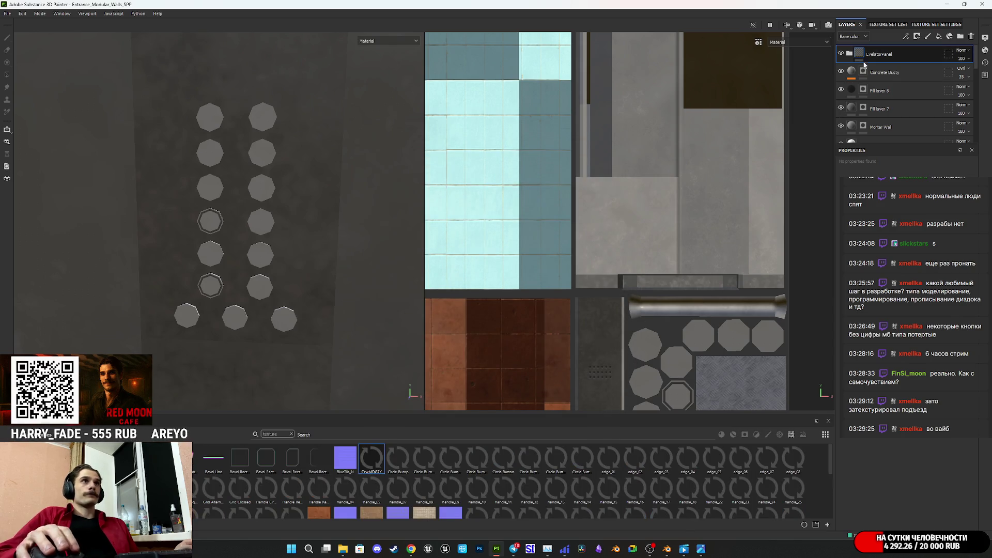
click(938, 37)
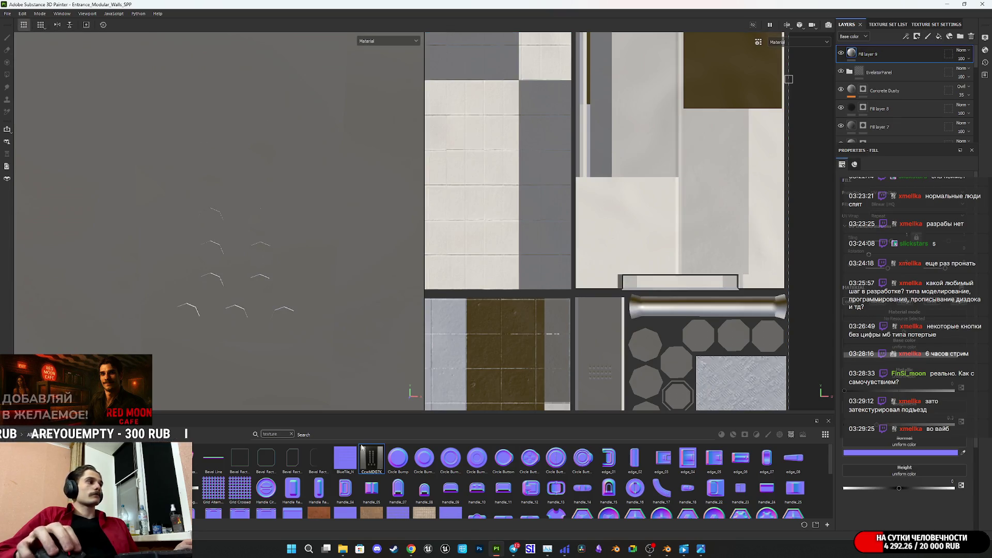
Step: Assign the imported panel texture to Fill layer 9 and switch the fill to a new projection mode
drag(373, 462, 877, 349)
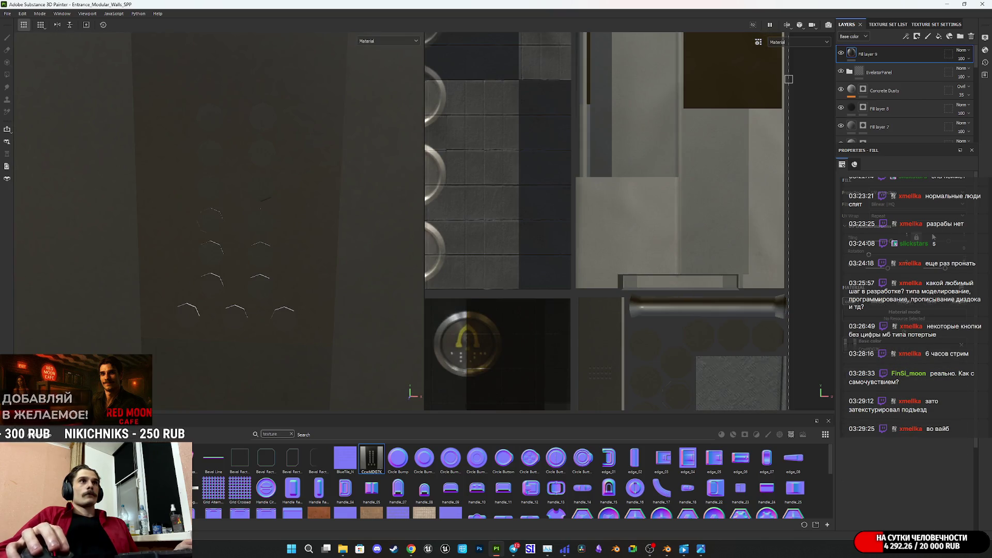
right_click(852, 54)
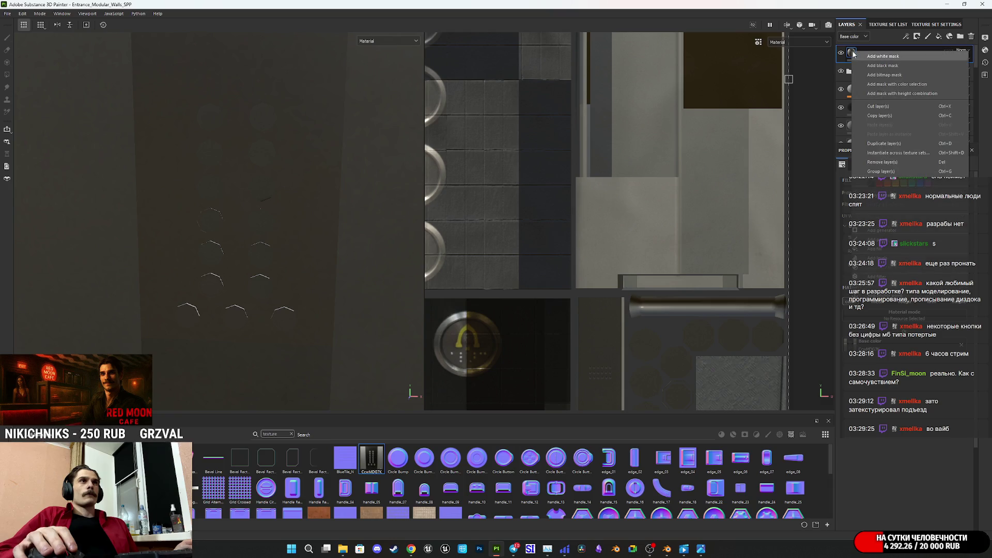
key(Escape)
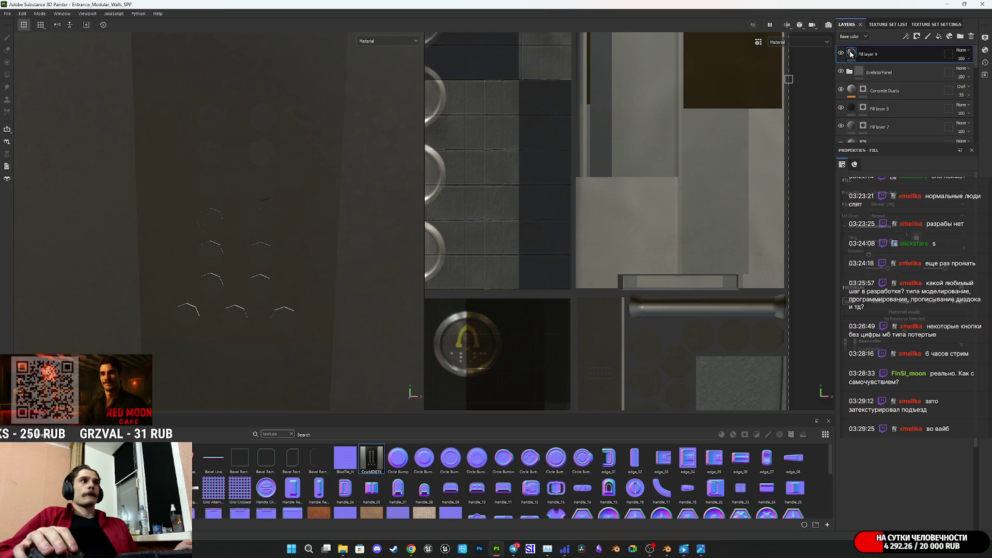
click(905, 194)
click(889, 234)
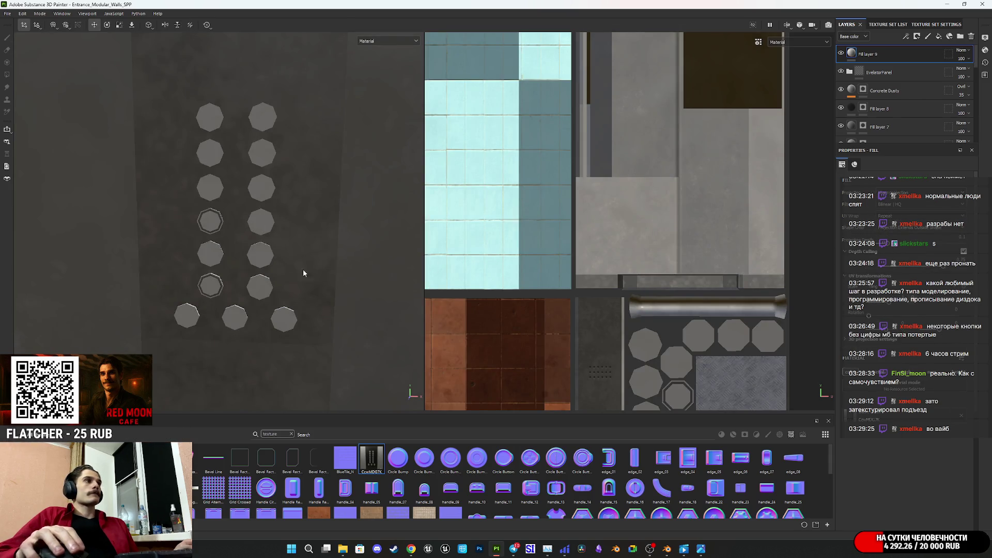
Step: Expand the projection's rotation and scale settings and leave the Z rotation at 0
scroll(290, 271, down, 10)
mouse_move(285, 273)
alt+mouse_down()
mouse_move(252, 309)
mouse_move(425, 334)
mouse_move(409, 250)
mouse_move(302, 320)
mouse_move(334, 334)
alt+mouse_up()
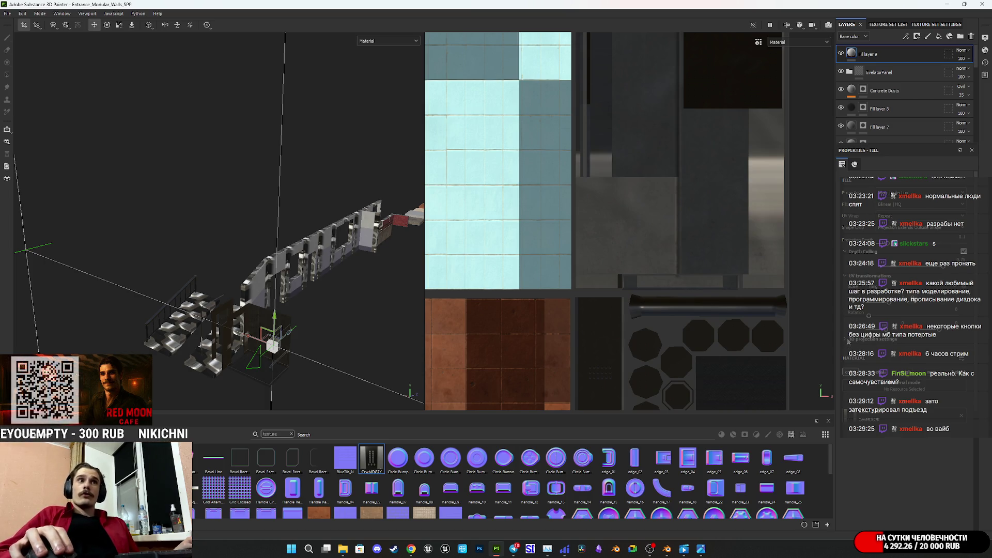
click(847, 341)
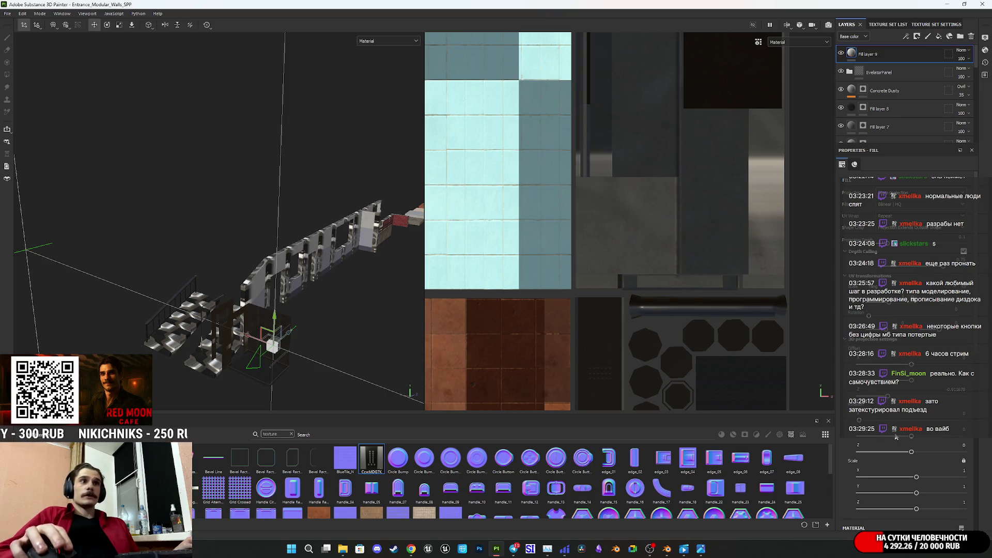
drag(912, 452, 920, 454)
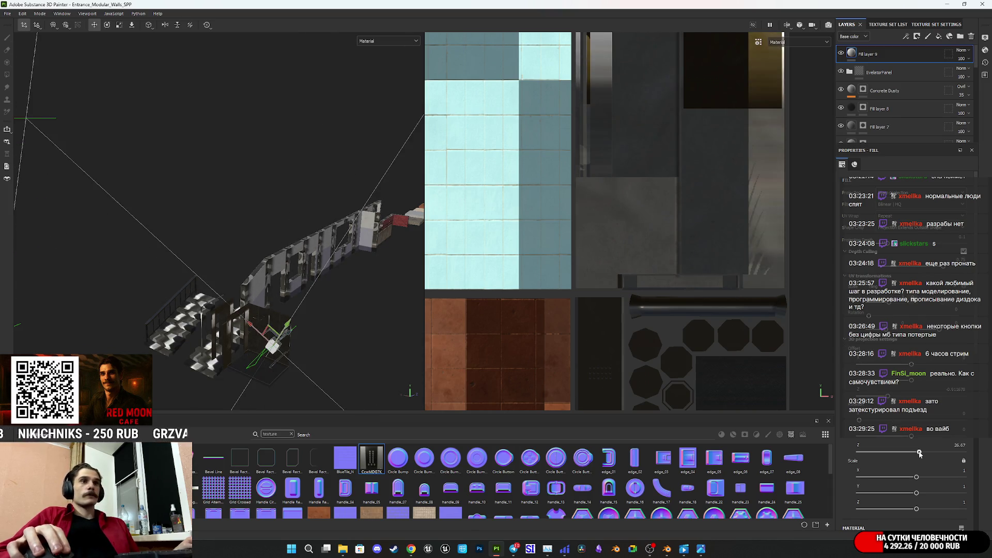
key(ctrl+z)
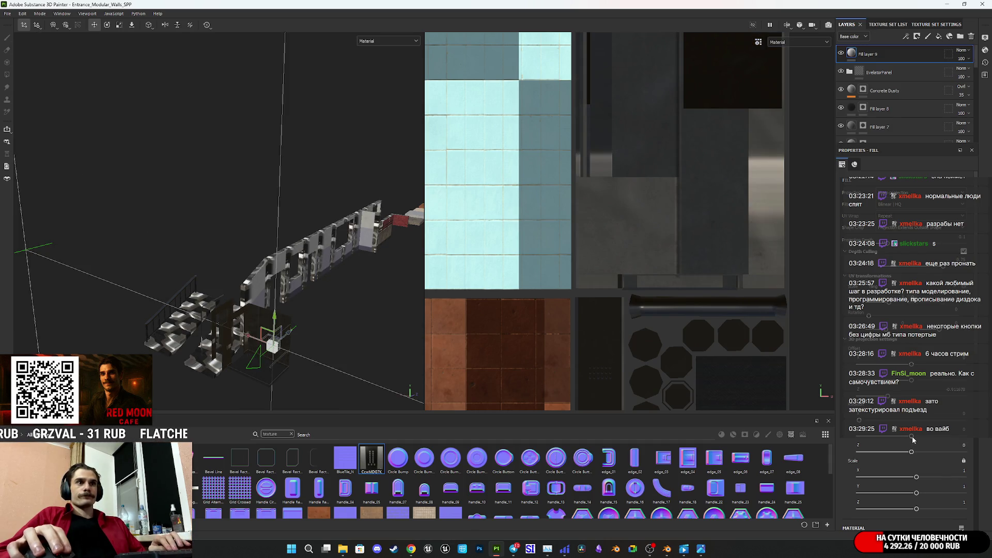
mouse_move(912, 436)
mouse_down()
mouse_move(961, 437)
mouse_move(913, 437)
mouse_up()
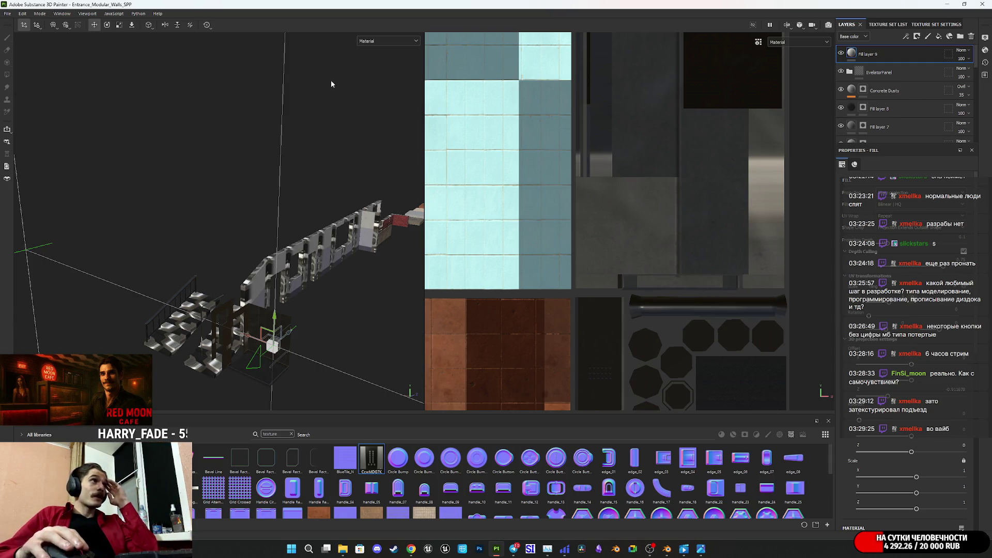
Step: Orbit and zoom in on the elevator and its projection box
mouse_move(332, 324)
alt+mouse_down()
mouse_move(337, 359)
mouse_move(288, 336)
mouse_move(294, 347)
alt+mouse_up()
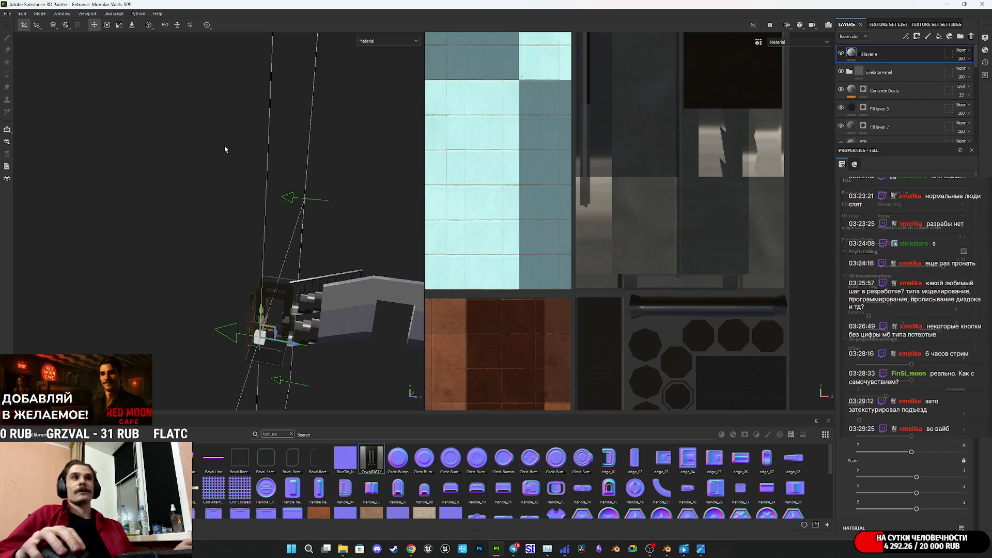
scroll(274, 320, up, 2)
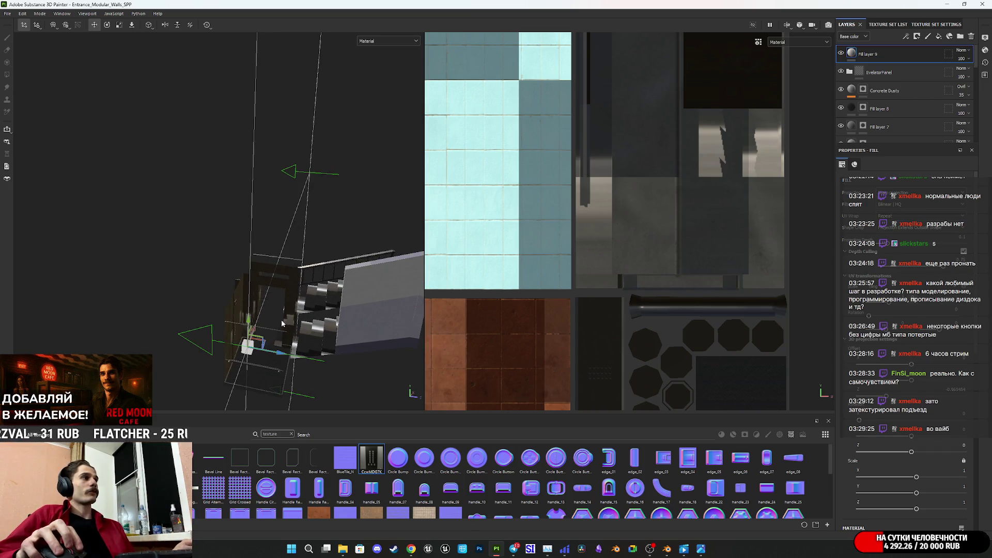
scroll(282, 323, up, 2)
mouse_move(283, 310)
alt+mouse_down()
mouse_move(262, 281)
mouse_move(251, 309)
mouse_move(233, 310)
mouse_move(257, 324)
alt+mouse_up()
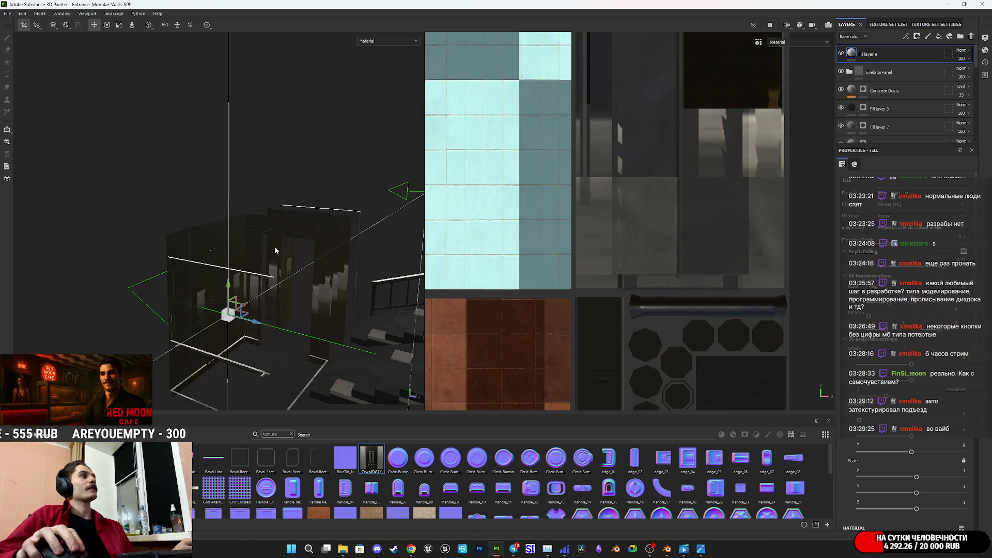
mouse_move(283, 261)
alt+mouse_down()
mouse_move(325, 282)
mouse_move(299, 283)
alt+mouse_up()
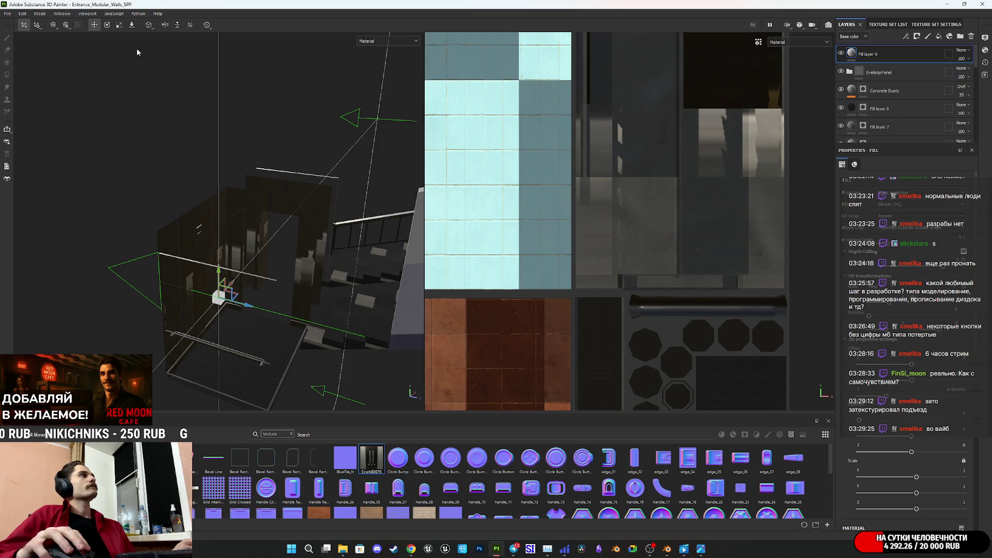
scroll(239, 284, up, 5)
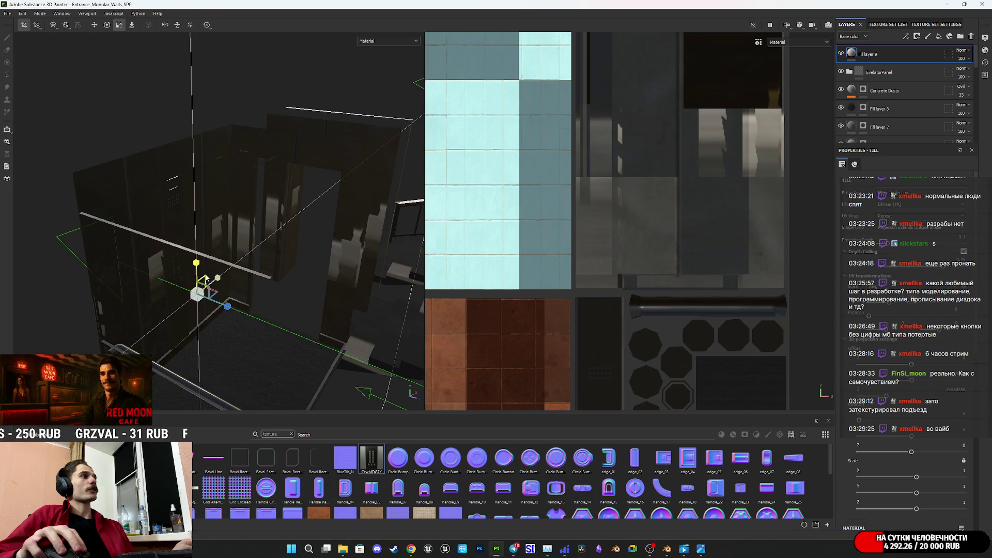
Step: Select the projection gizmo and scale the projected button texture down on the elevator panel
click(205, 279)
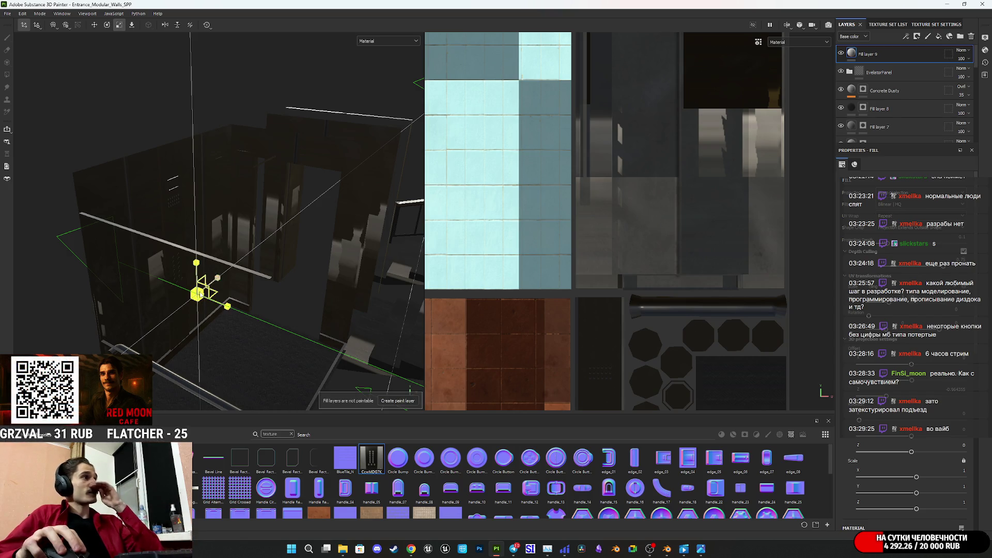
drag(196, 301, 127, 339)
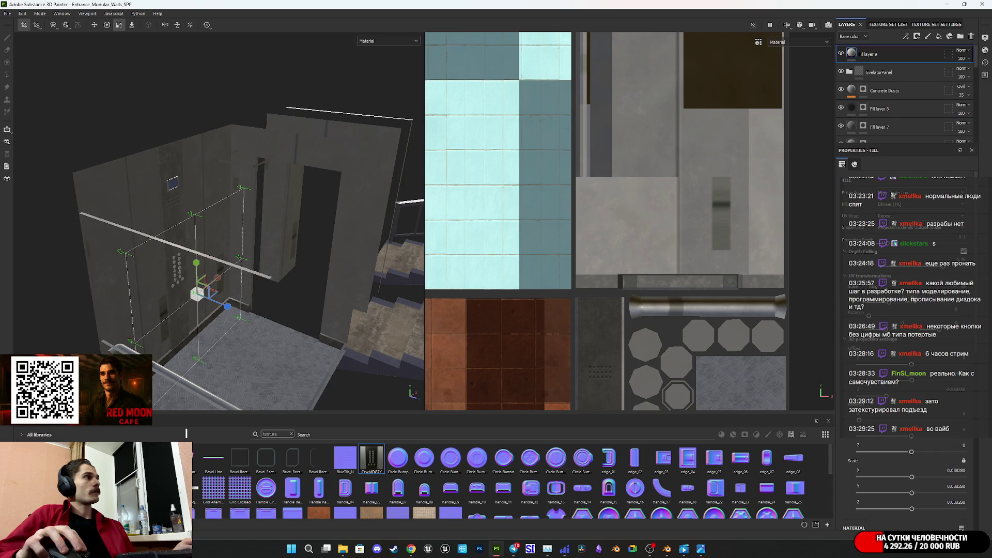
scroll(277, 267, up, 5)
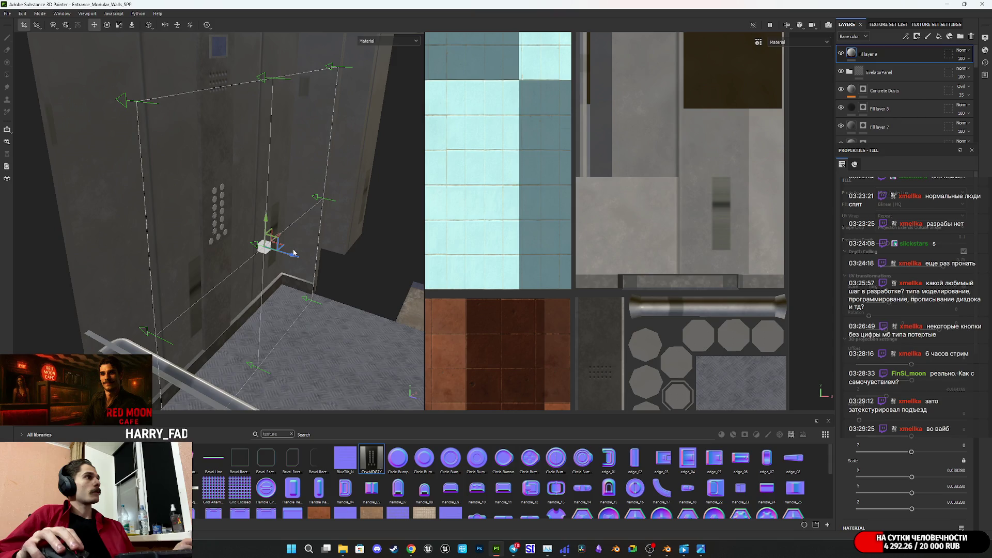
mouse_move(293, 253)
mouse_down()
mouse_move(244, 252)
mouse_move(191, 306)
mouse_move(244, 261)
mouse_move(267, 286)
mouse_up()
scroll(268, 286, up, 5)
mouse_move(158, 325)
alt+mouse_down()
mouse_move(323, 308)
mouse_move(268, 292)
alt+mouse_up()
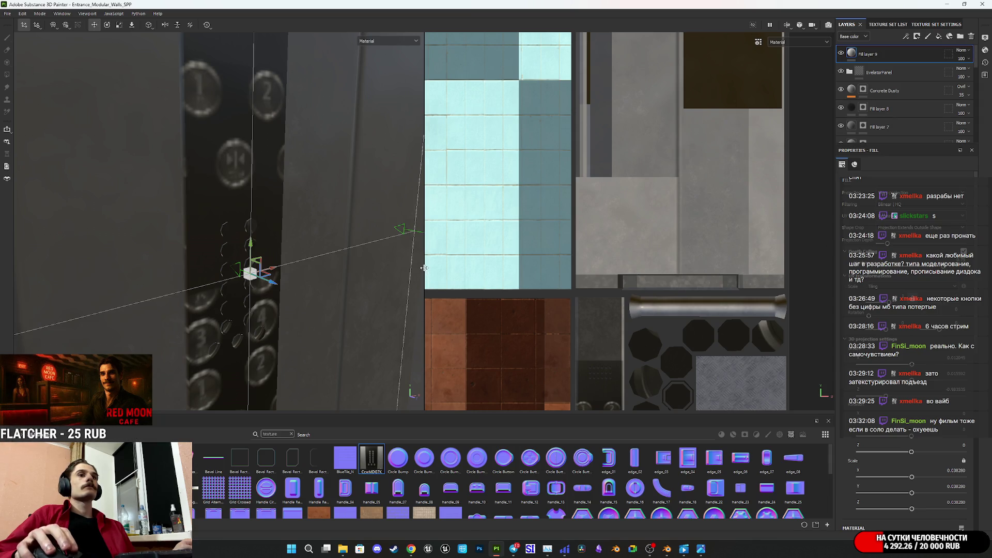
mouse_move(408, 256)
alt+mouse_down()
mouse_move(321, 283)
mouse_move(288, 262)
mouse_move(291, 270)
mouse_move(237, 259)
mouse_move(288, 271)
alt+mouse_up()
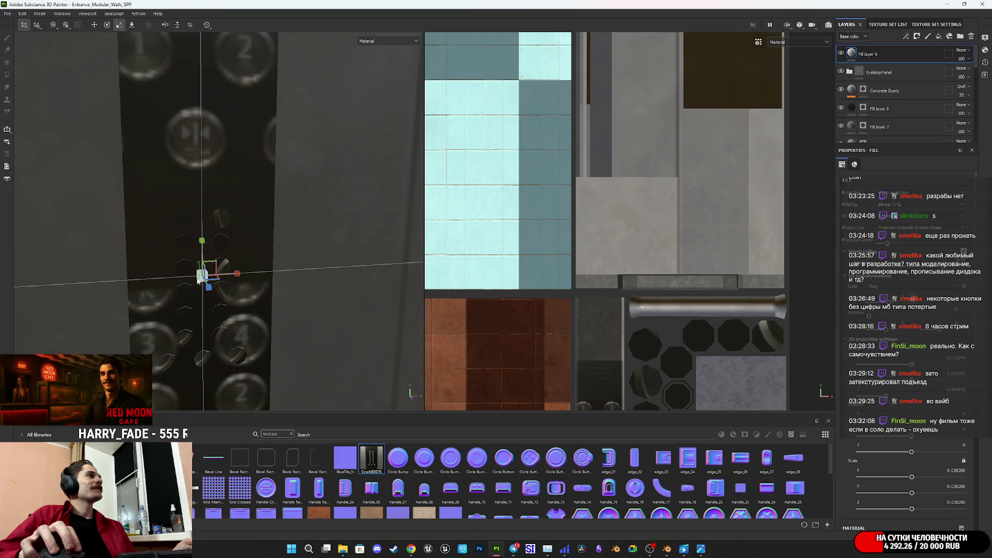
mouse_move(200, 277)
mouse_down()
mouse_move(146, 311)
mouse_move(170, 299)
mouse_up()
mouse_move(241, 285)
alt+mouse_down()
mouse_move(283, 319)
mouse_move(303, 278)
mouse_move(279, 274)
mouse_move(245, 306)
mouse_move(139, 346)
mouse_move(155, 336)
alt+mouse_up()
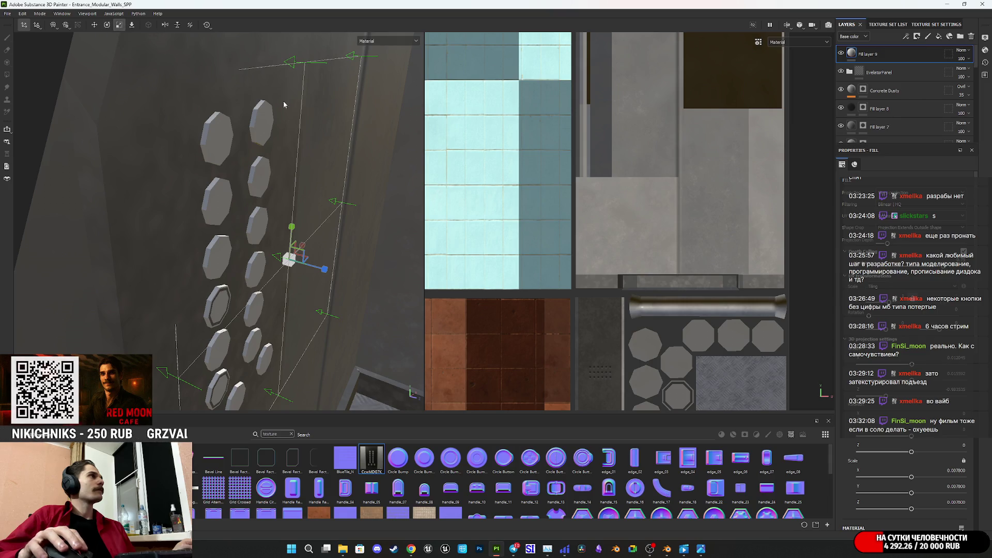
Step: Move and rescale the projection so the numbered buttons sit over the panel's octagons
key(w)
mouse_move(313, 270)
mouse_down()
mouse_move(233, 268)
mouse_move(225, 257)
mouse_move(251, 228)
mouse_move(266, 253)
mouse_move(256, 249)
mouse_up()
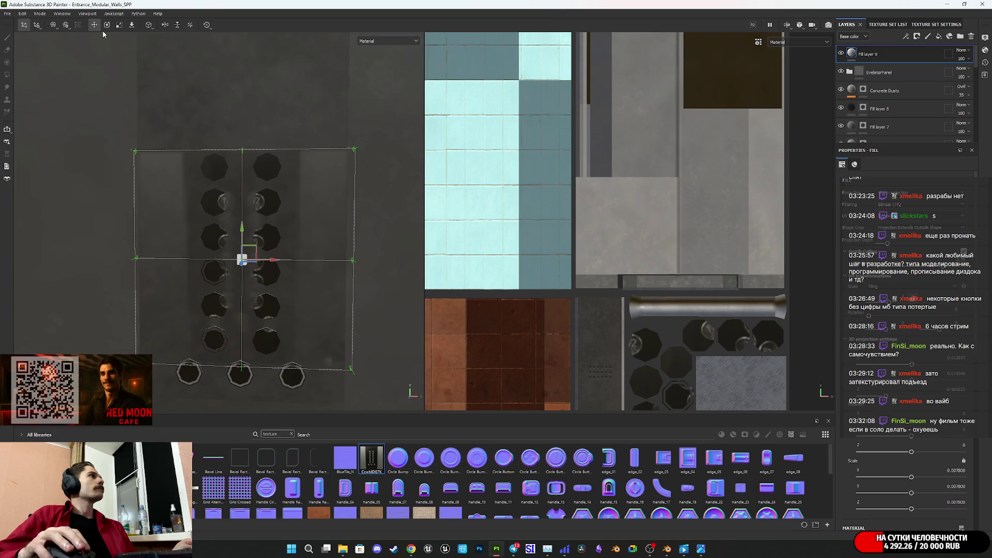
click(275, 226)
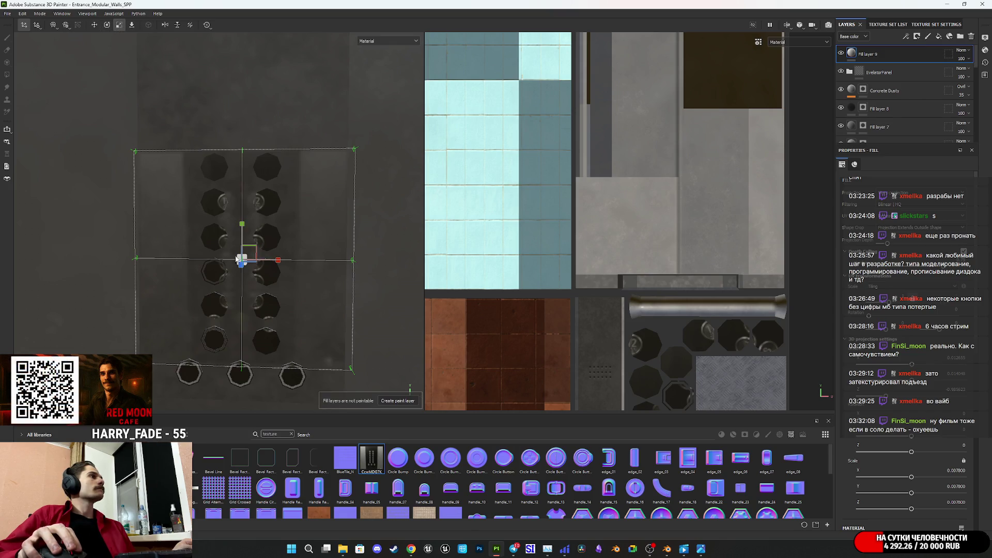
mouse_move(242, 260)
mouse_down()
mouse_move(389, 368)
mouse_move(372, 343)
mouse_move(348, 335)
mouse_move(370, 363)
mouse_up()
key(w)
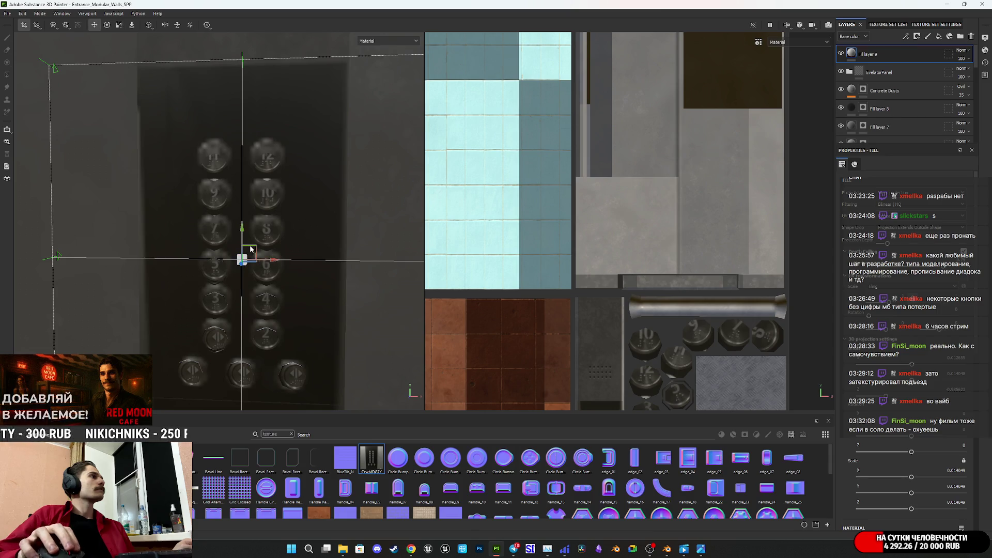
drag(245, 235, 261, 293)
scroll(261, 293, up, 3)
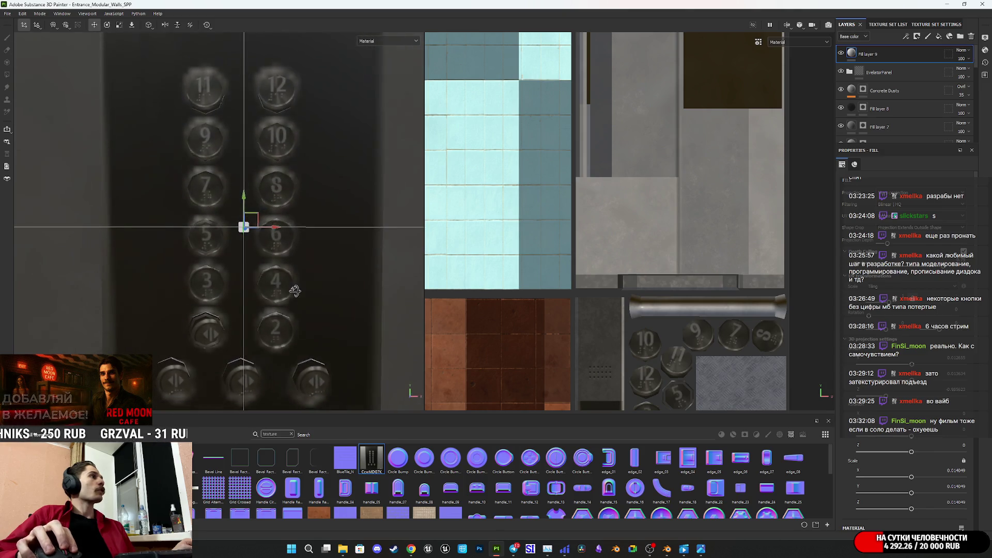
drag(244, 197, 247, 199)
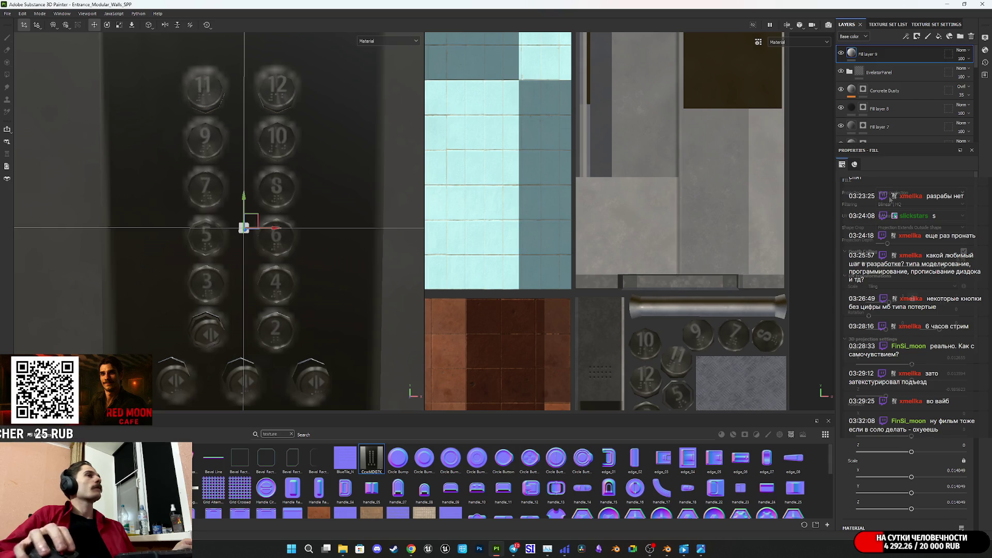
right_click(853, 55)
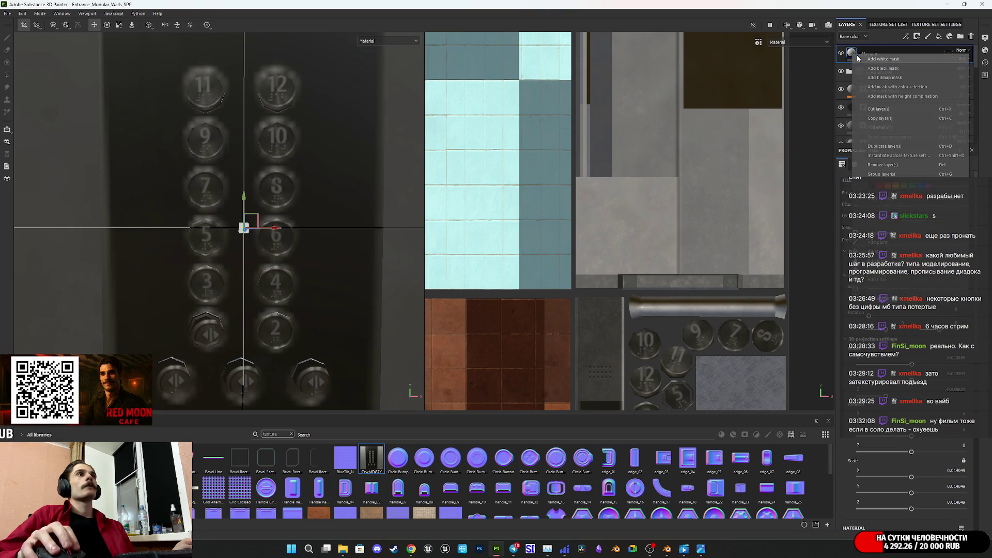
Step: Add a black mask to Fill layer 9 and unmask the lower octagons, including buttons 3, 5, 6, 11 and 12
click(893, 69)
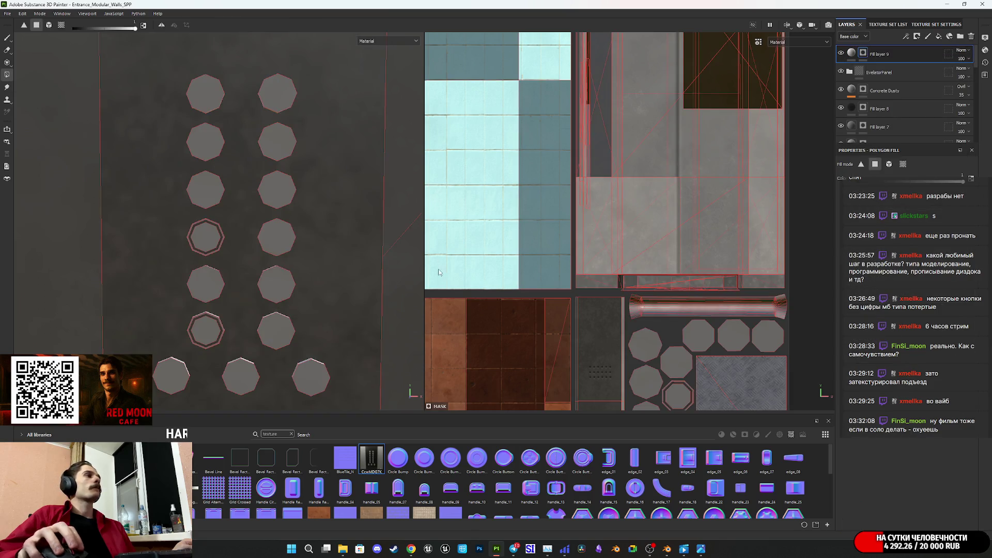
middle_drag(675, 294, 661, 145)
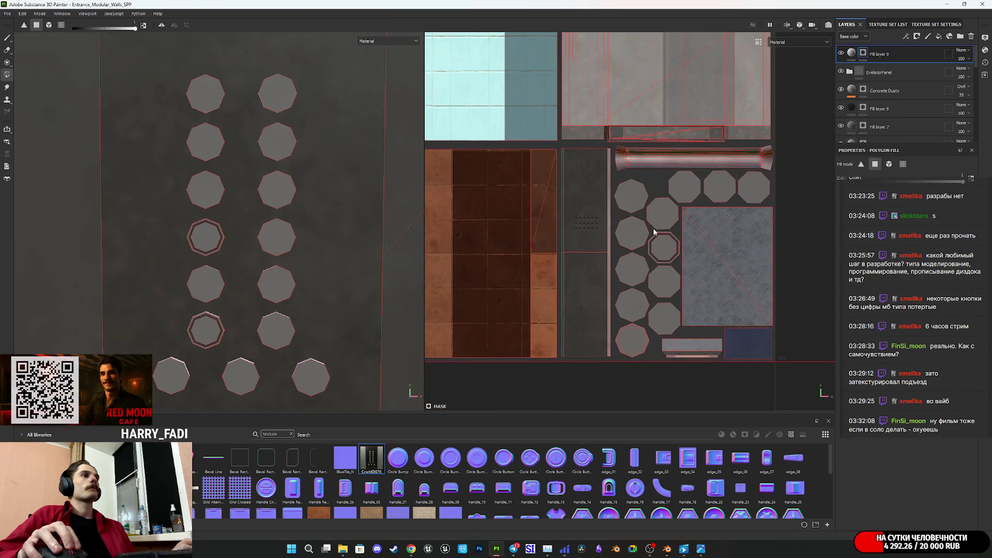
click(631, 336)
click(631, 304)
click(664, 316)
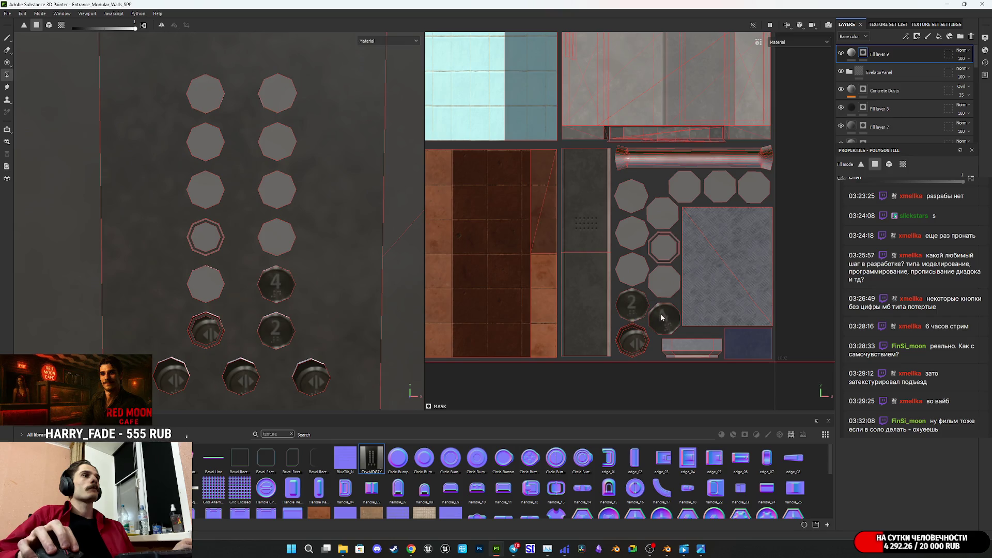
drag(665, 305, 638, 275)
click(664, 254)
click(631, 235)
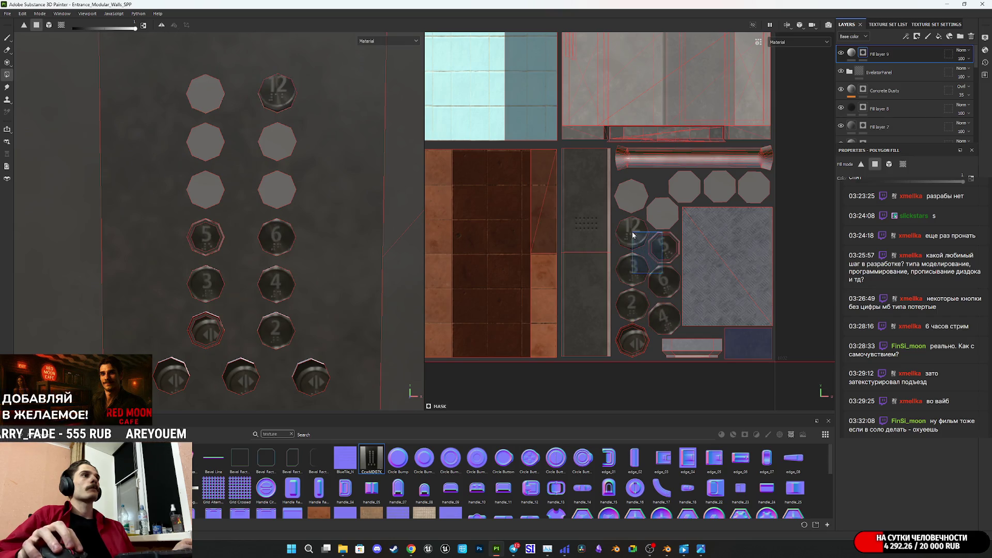
scroll(662, 257, up, 3)
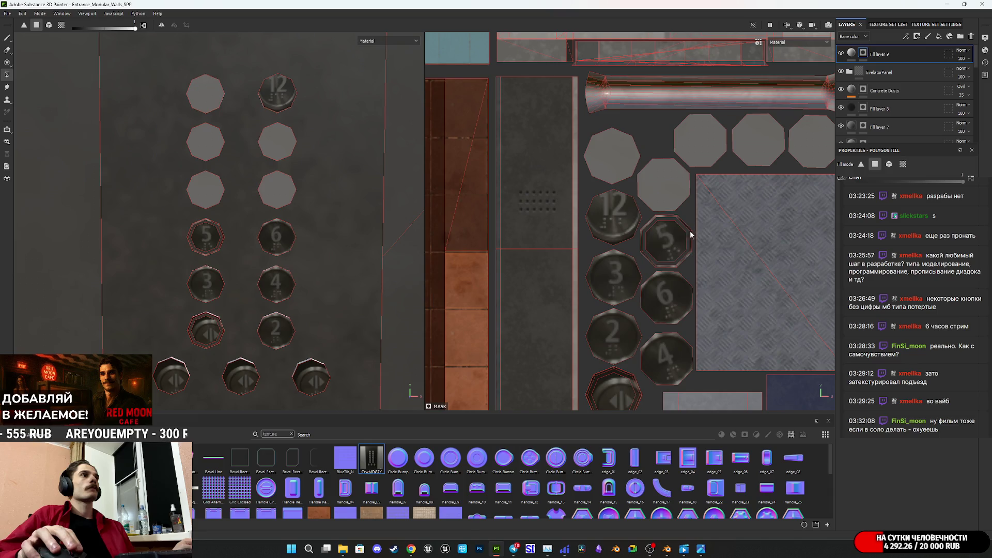
click(663, 184)
Step: Reveal the 10, 9, 7 and 8 buttons on the top octagons in the UV view
middle_drag(626, 408, 628, 352)
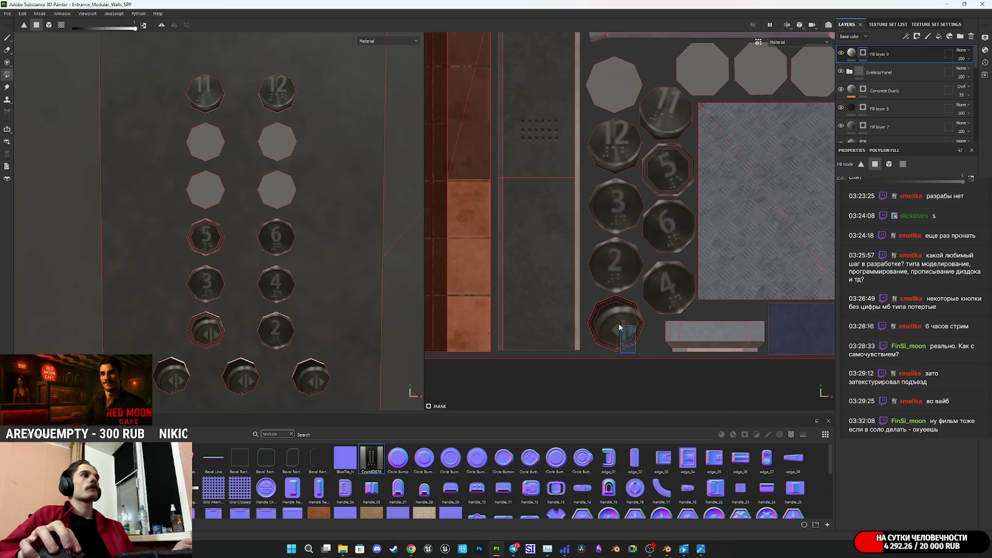
middle_drag(593, 293, 588, 378)
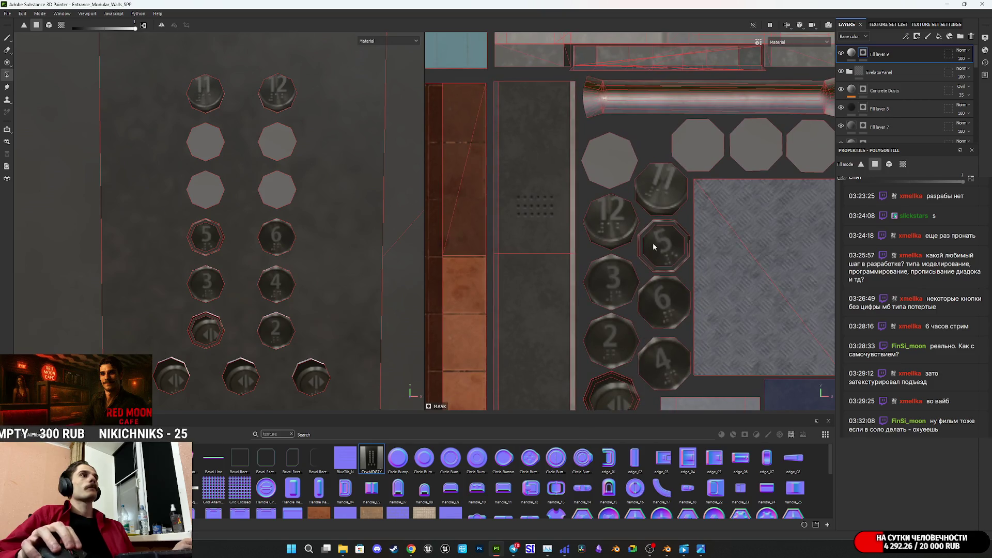
click(607, 156)
middle_drag(648, 168, 600, 198)
click(646, 179)
click(705, 178)
click(762, 178)
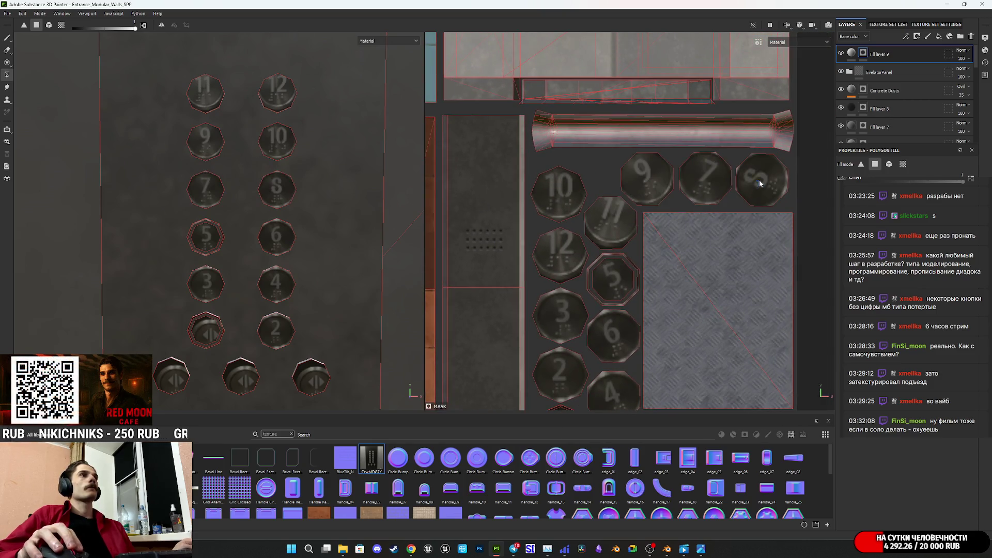
Step: Select Fill layer 9's content and move the projected button texture slightly upward
click(852, 53)
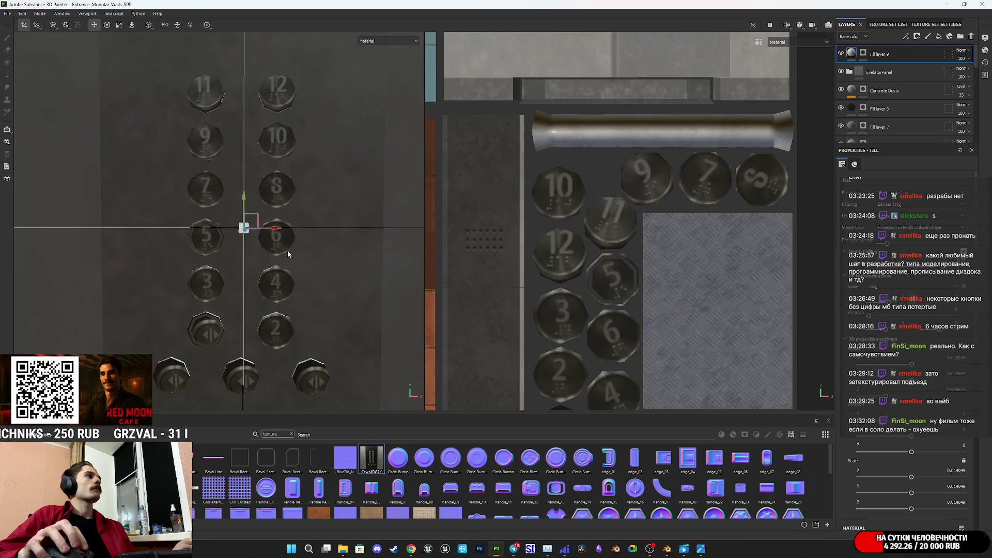
middle_drag(279, 262, 285, 237)
mouse_move(354, 283)
middle_down()
mouse_move(427, 304)
mouse_move(413, 224)
mouse_move(357, 228)
mouse_move(328, 260)
middle_up()
middle_drag(298, 196, 305, 210)
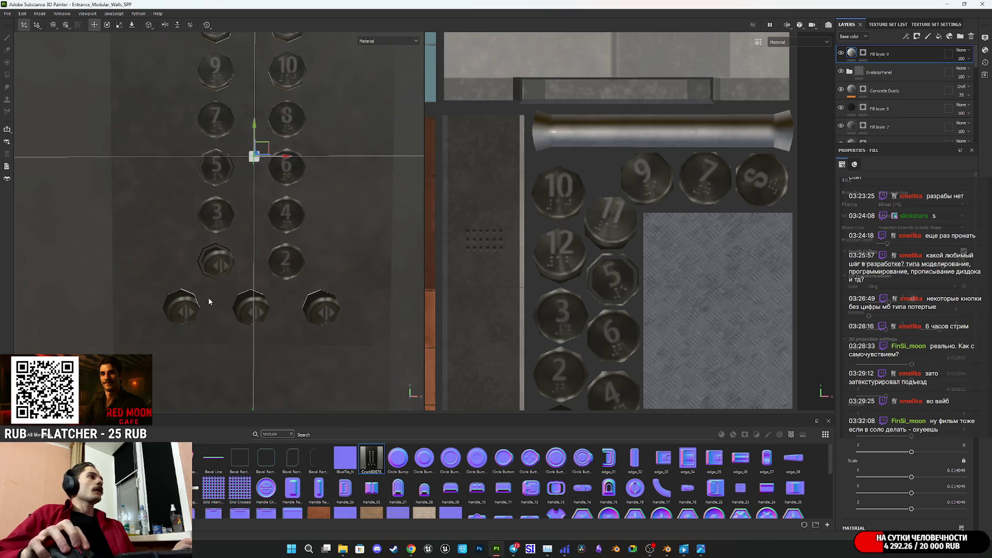
middle_drag(271, 158, 283, 213)
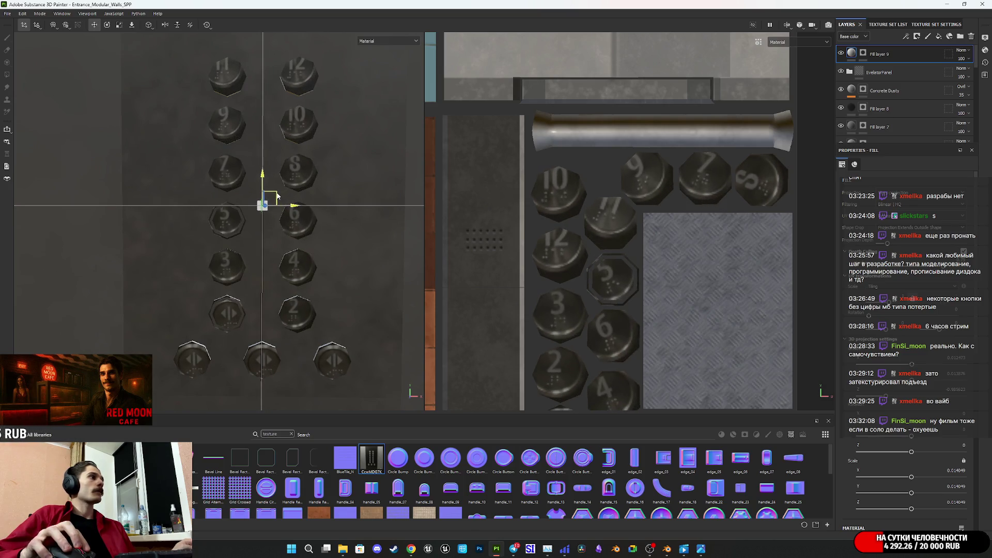
drag(281, 202, 280, 199)
middle_drag(315, 191, 321, 216)
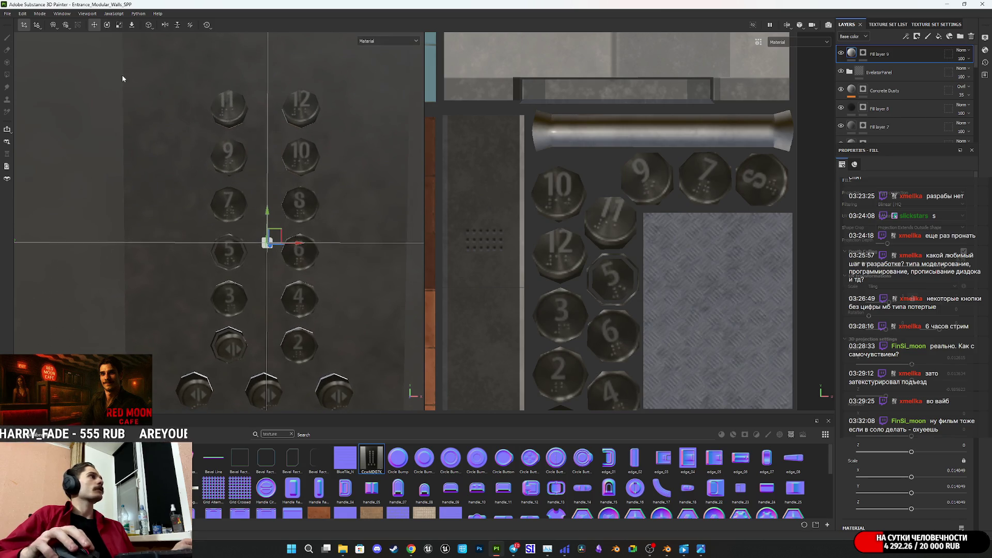
Step: Switch the projection gizmo to Scale, target its vertical handle, and open the grid display settings
click(120, 25)
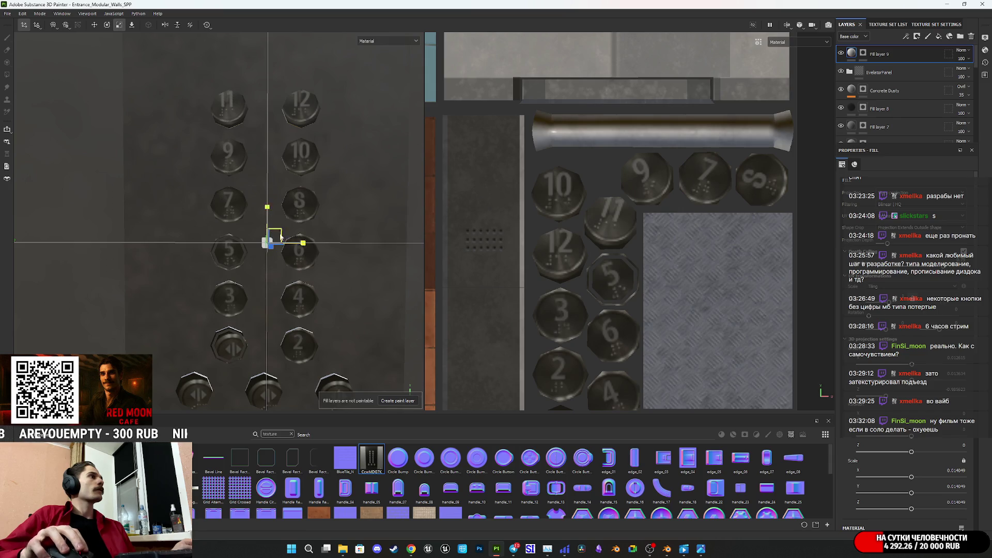
alt+drag(272, 264, 273, 244)
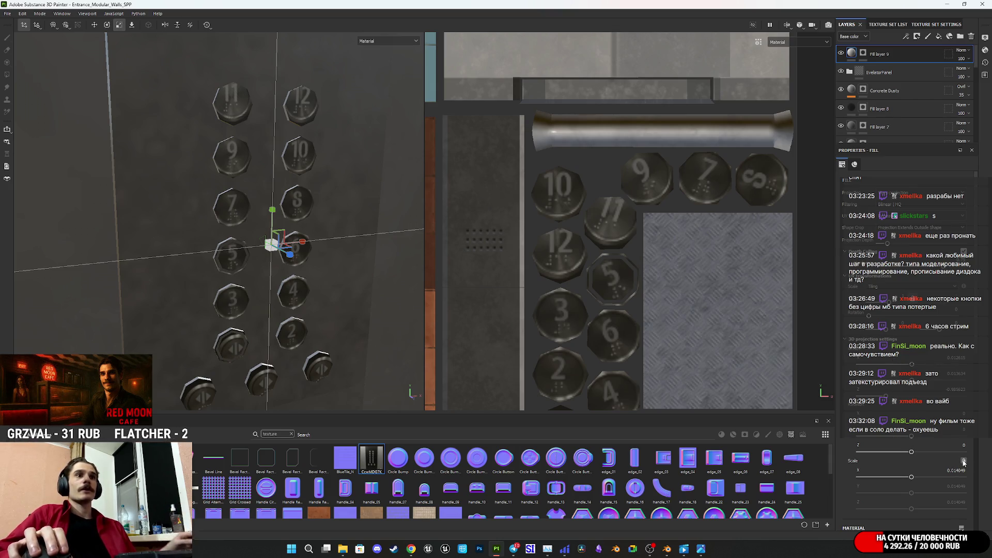
click(275, 215)
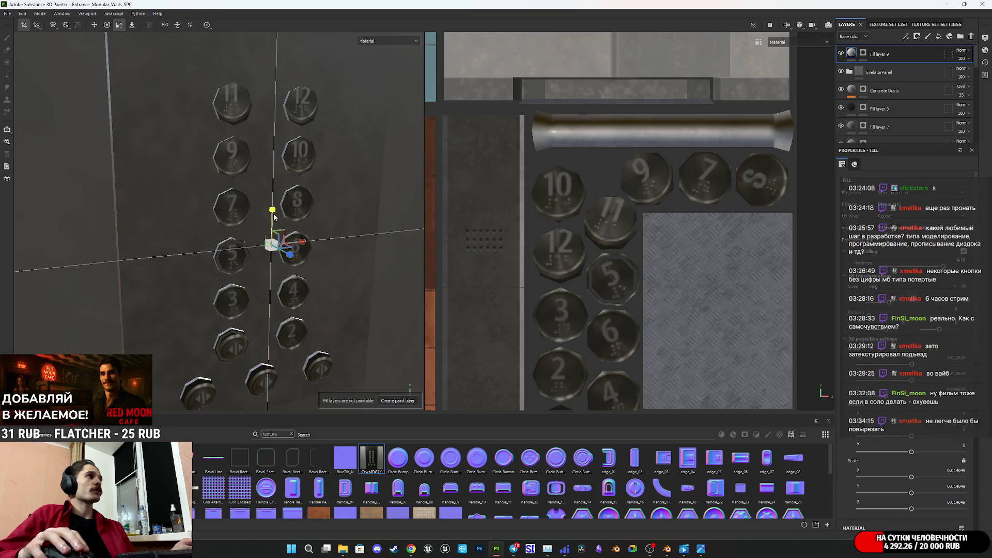
alt+drag(321, 221, 350, 204)
click(67, 26)
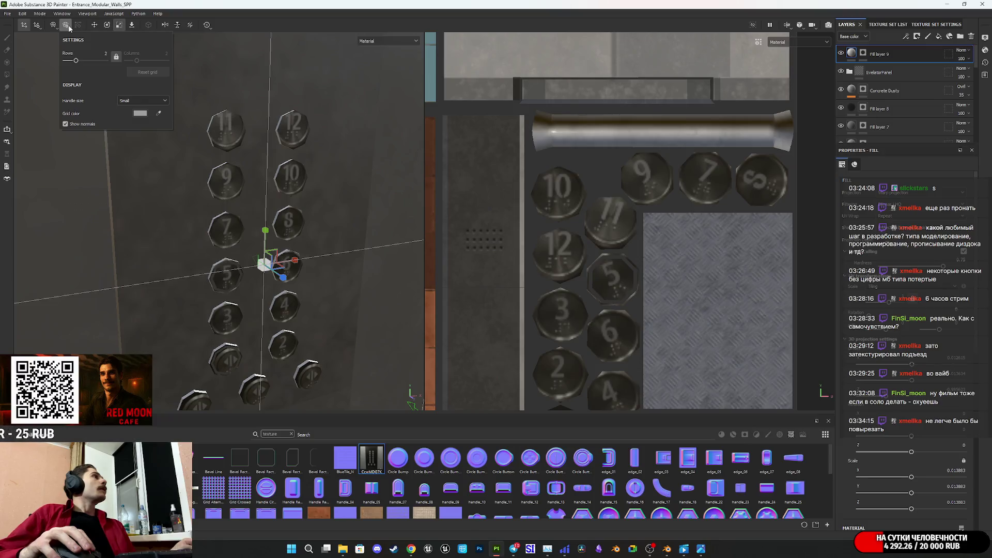
click(61, 26)
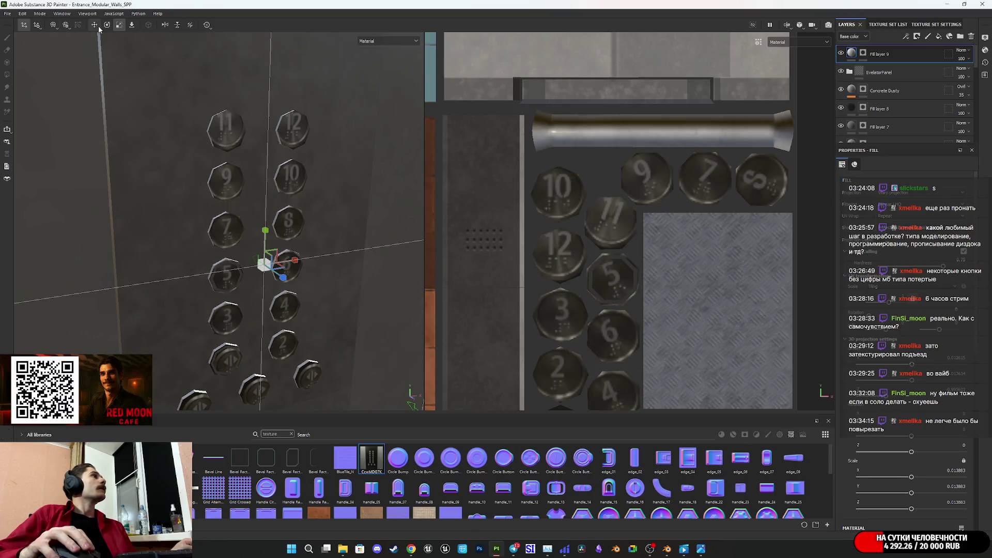
click(54, 26)
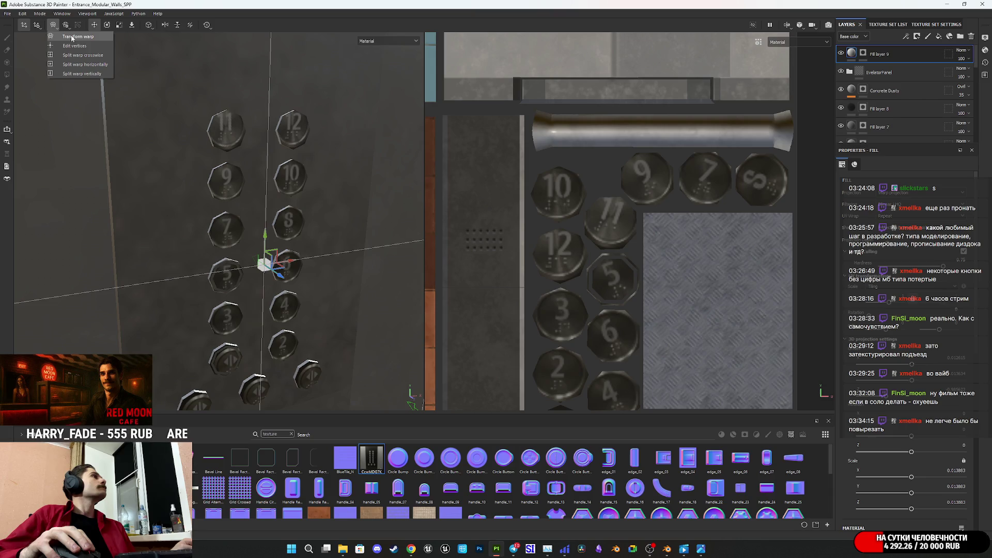
click(72, 38)
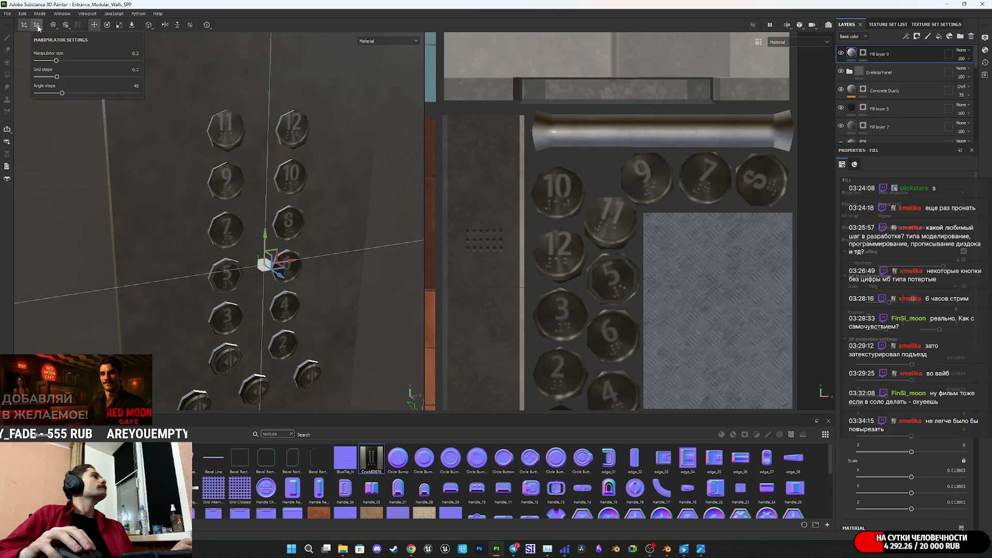
click(119, 25)
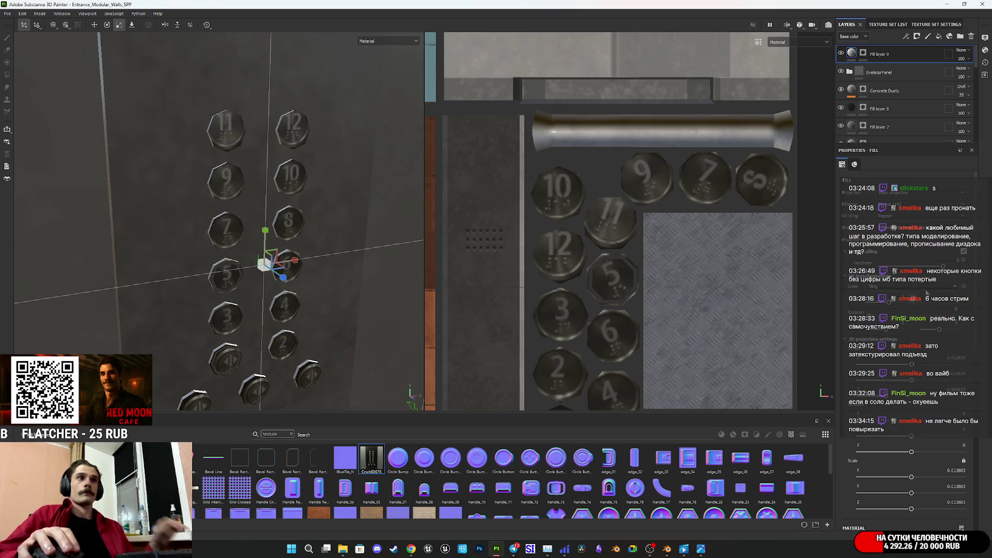
Step: Edit the projection Scale fields, trying 0.0138 and 0.013 before settling the Y scale at 0.0135
mouse_move(911, 509)
mouse_down()
mouse_move(925, 511)
mouse_move(914, 510)
mouse_move(913, 494)
mouse_up()
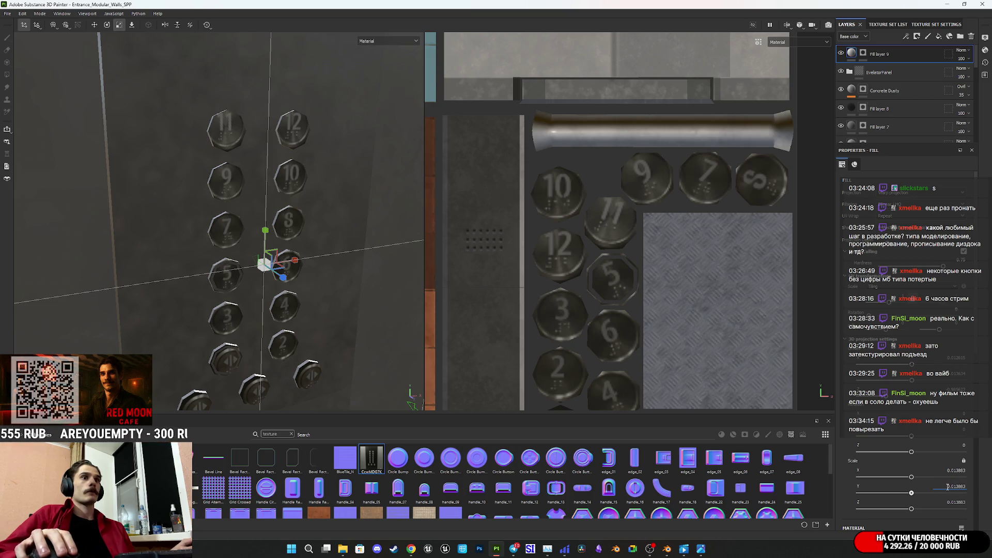
drag(912, 495, 913, 495)
key(ctrl+z)
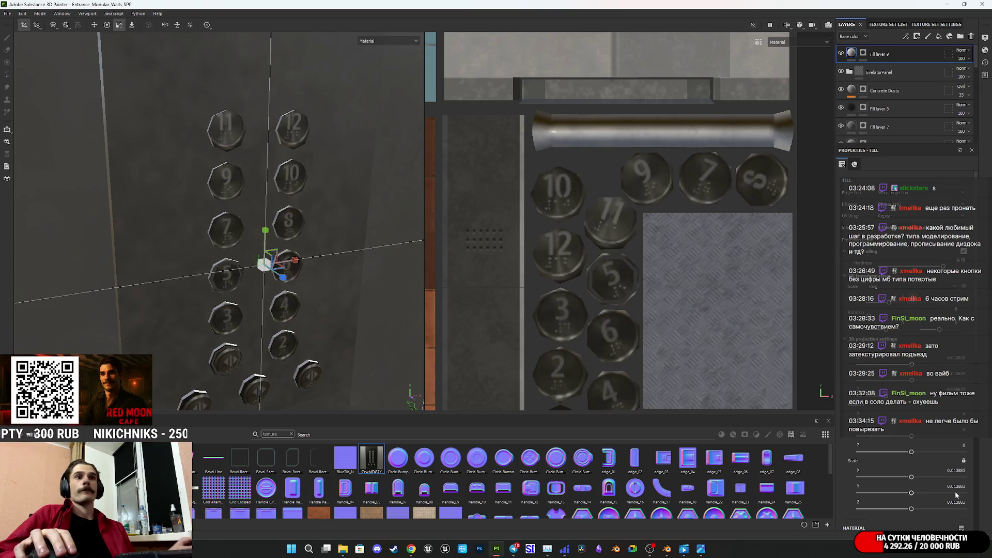
key(BackSpace)
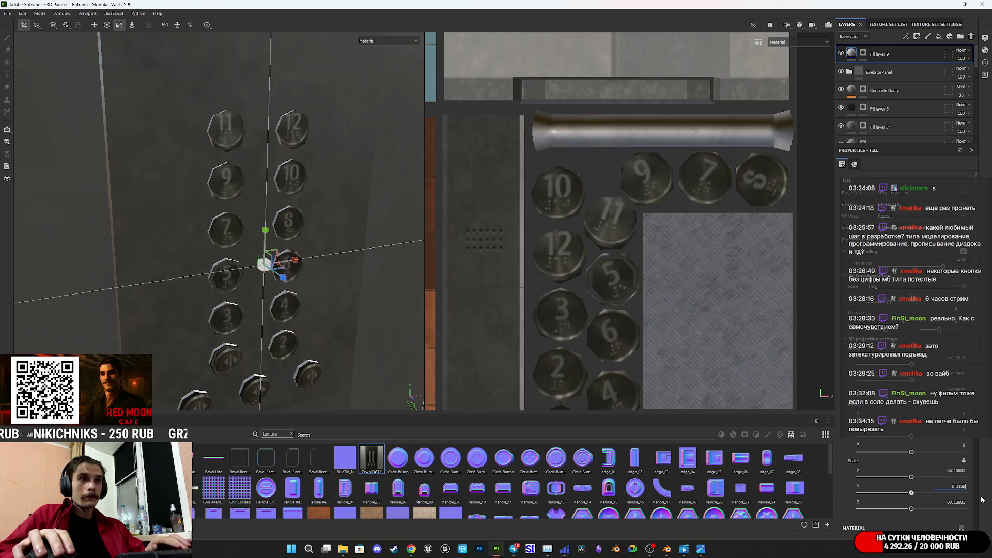
key(Return)
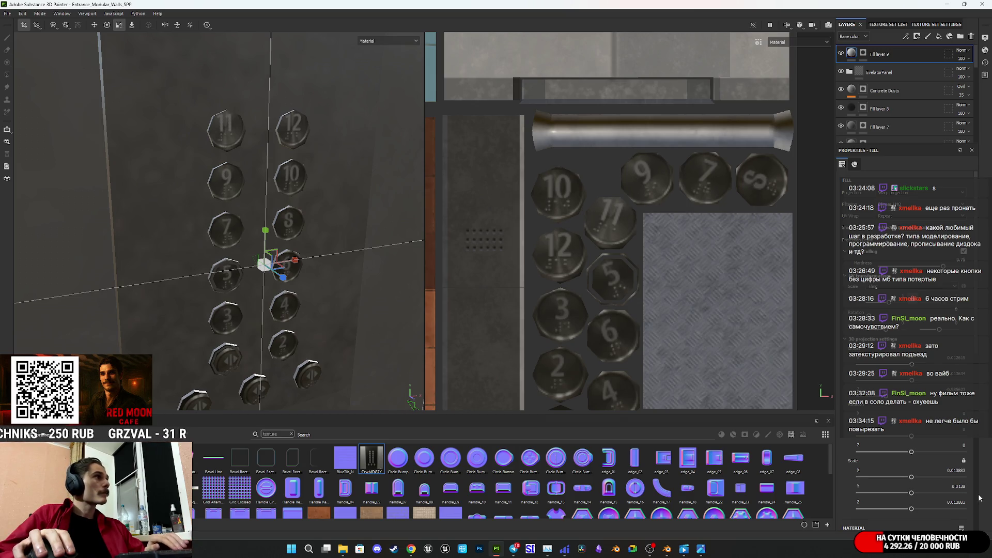
double_click(962, 486)
key(BackSpace)
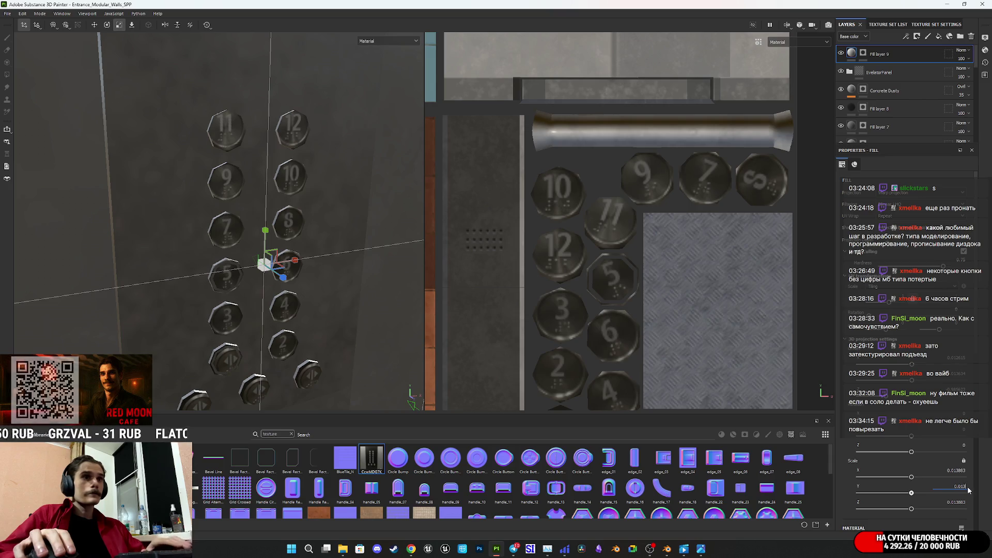
key(Return)
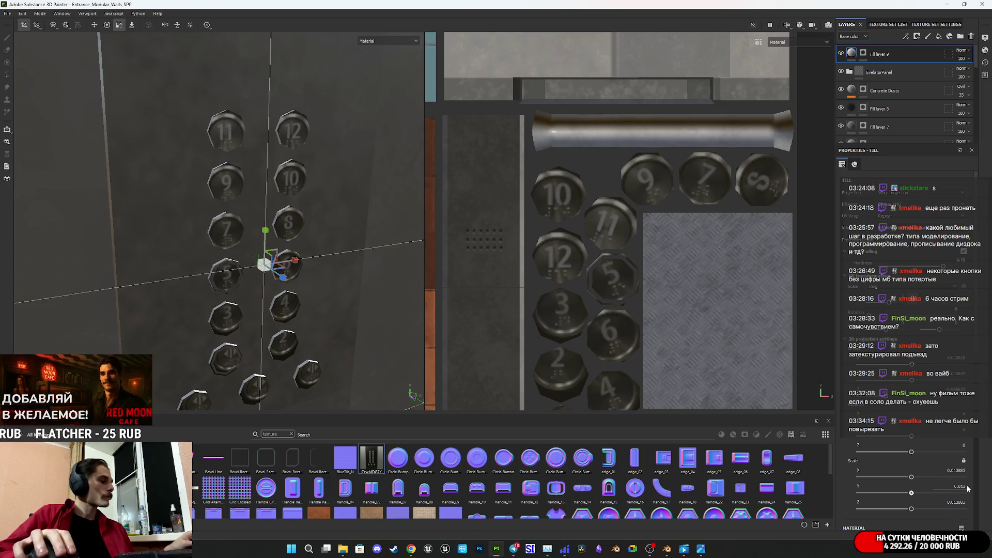
text(5)
key(Return)
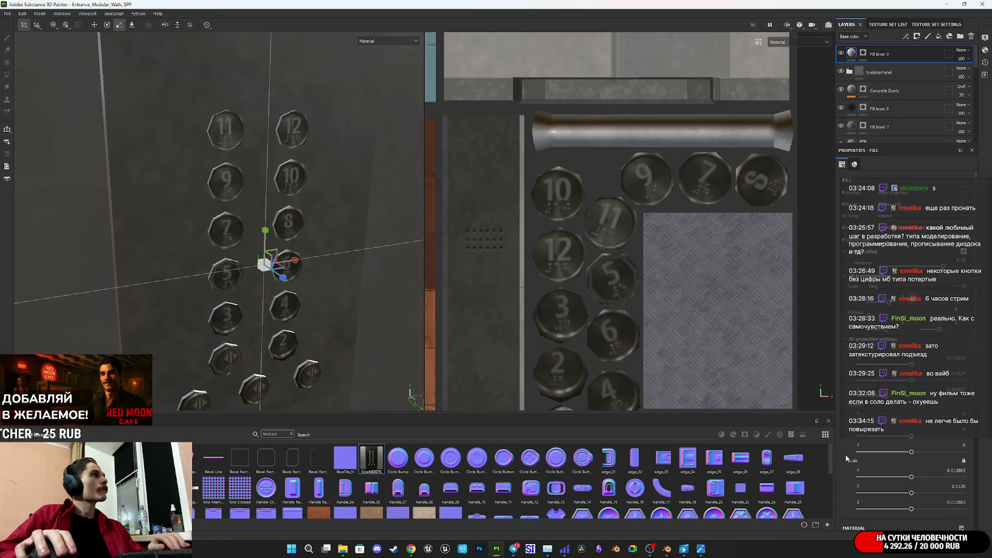
alt+drag(345, 305, 286, 288)
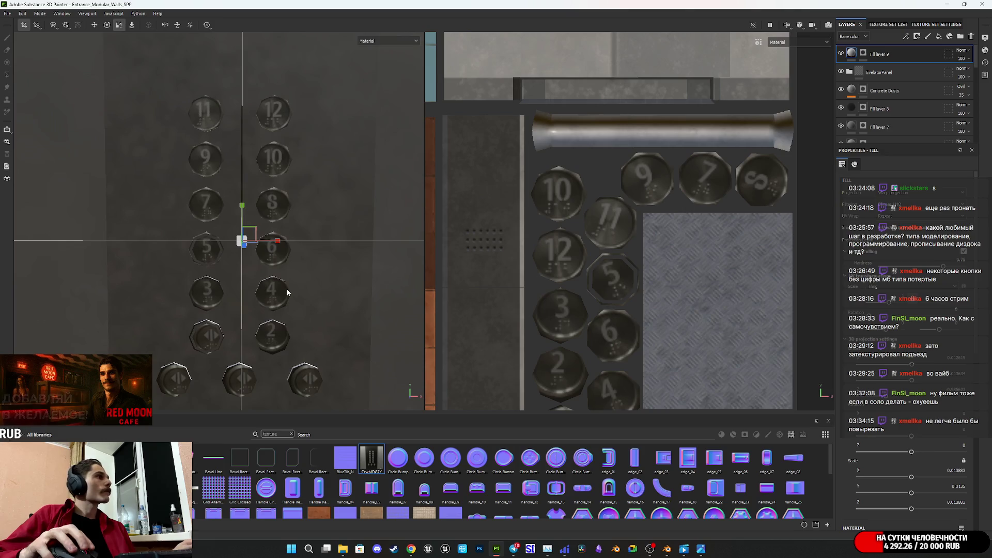
Step: Nudge the button texture right and down with the Move gizmo and set the Y scale to 0.0136
middle_drag(288, 292, 317, 291)
key(w)
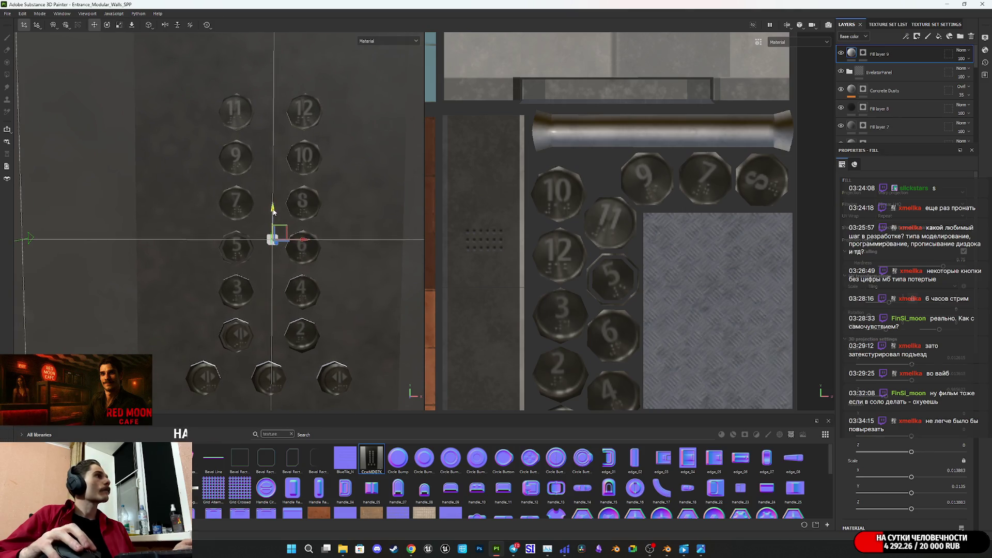
drag(307, 240, 307, 240)
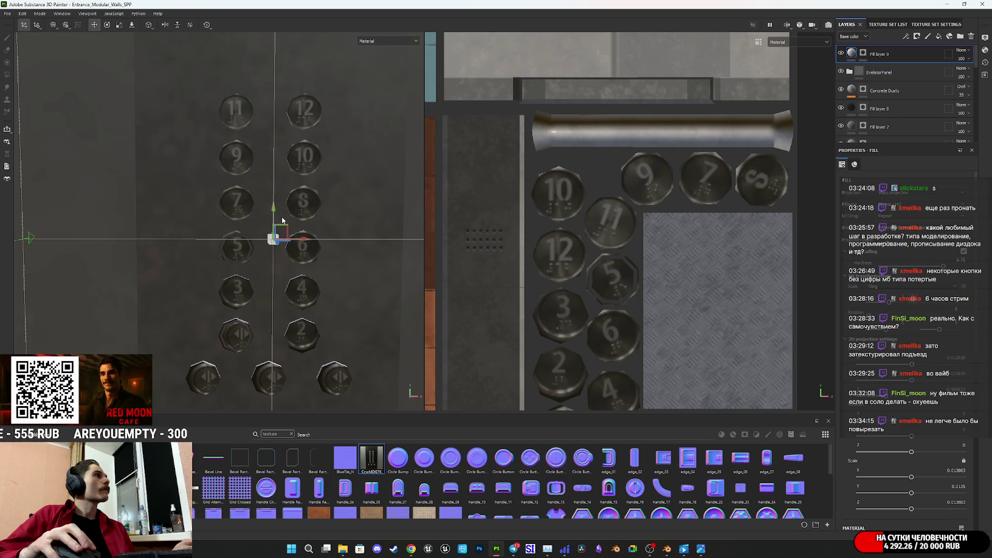
drag(273, 208, 274, 210)
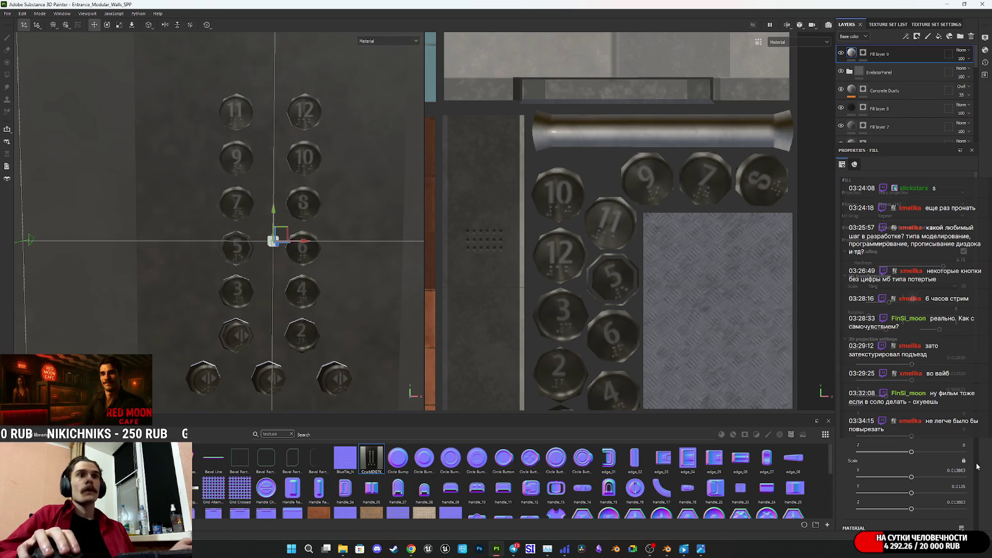
click(959, 487)
key(BackSpace)
text(6)
key(Return)
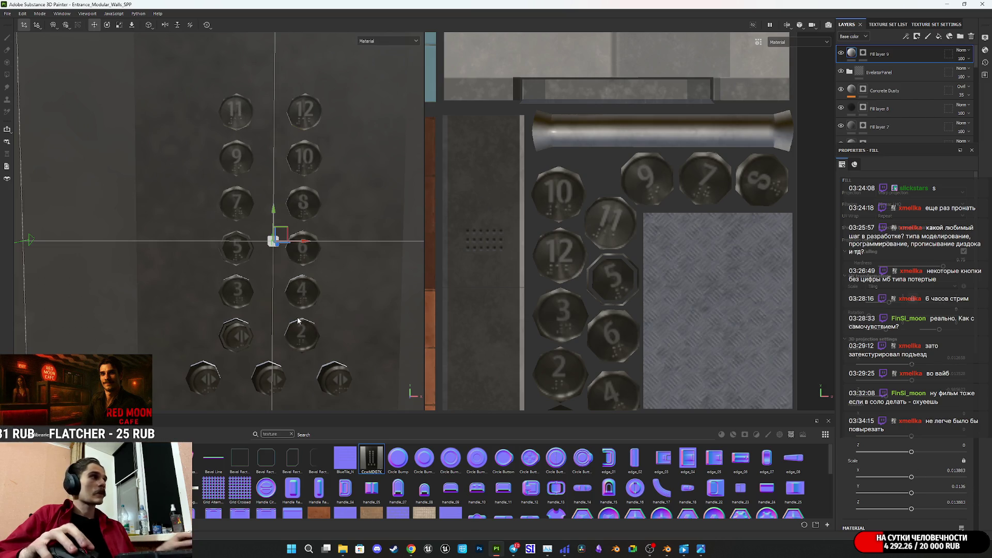
Step: Check the buttons from a few angles and nudge the number texture slightly up
scroll(305, 320, up, 1)
alt+drag(307, 296, 311, 315)
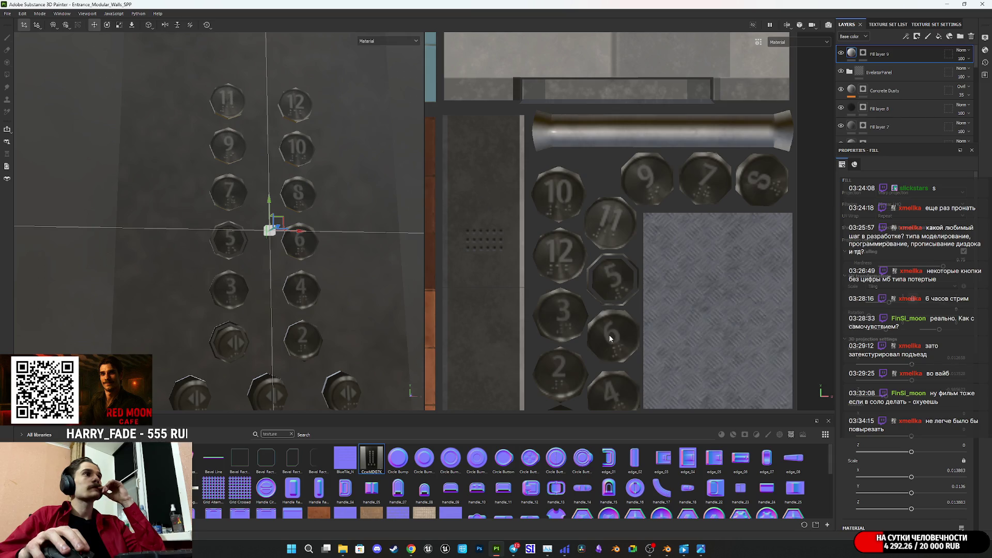
scroll(609, 334, down, 3)
scroll(608, 336, up, 1)
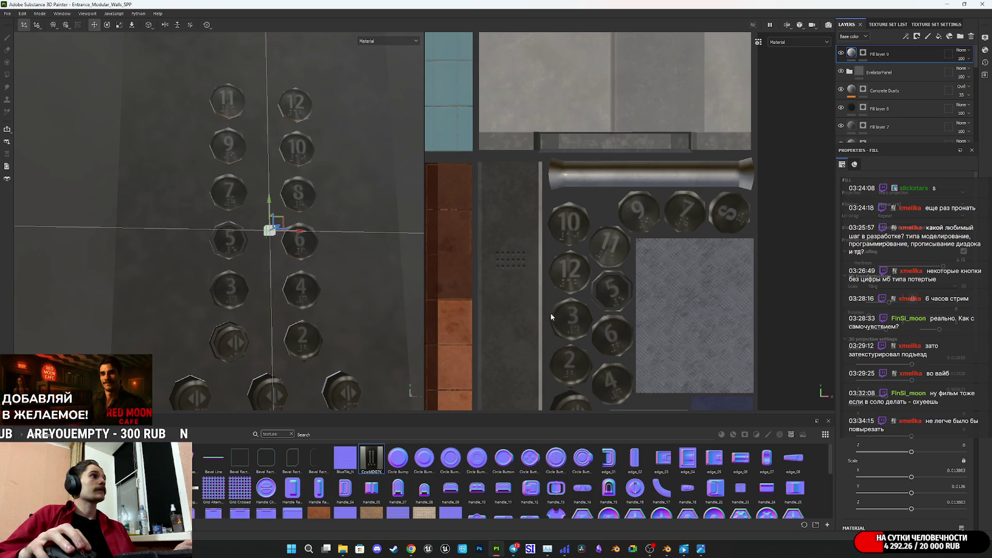
mouse_move(322, 265)
alt+mouse_down()
mouse_move(316, 296)
mouse_move(335, 311)
alt+mouse_up()
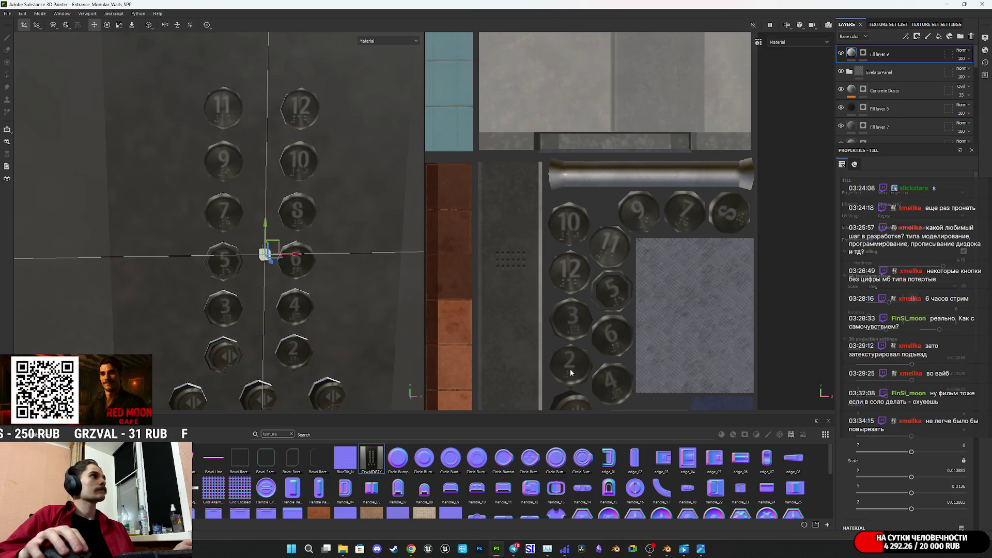
drag(265, 230, 265, 223)
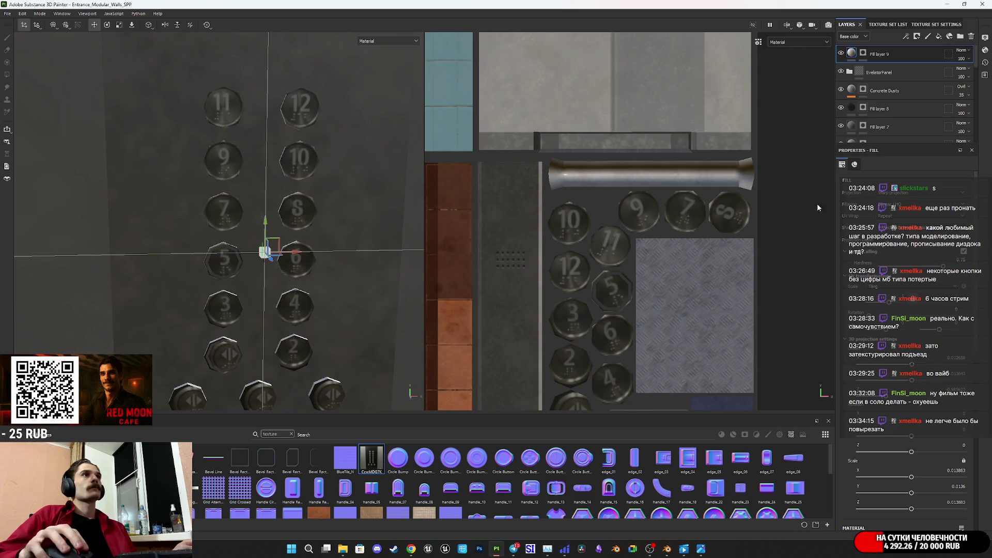
Step: Use mesh-mode Polygon Fill on Fill layer 9's mask to remove the numbers from the arrow, 2, 3 and 4 buttons
click(864, 55)
key(4)
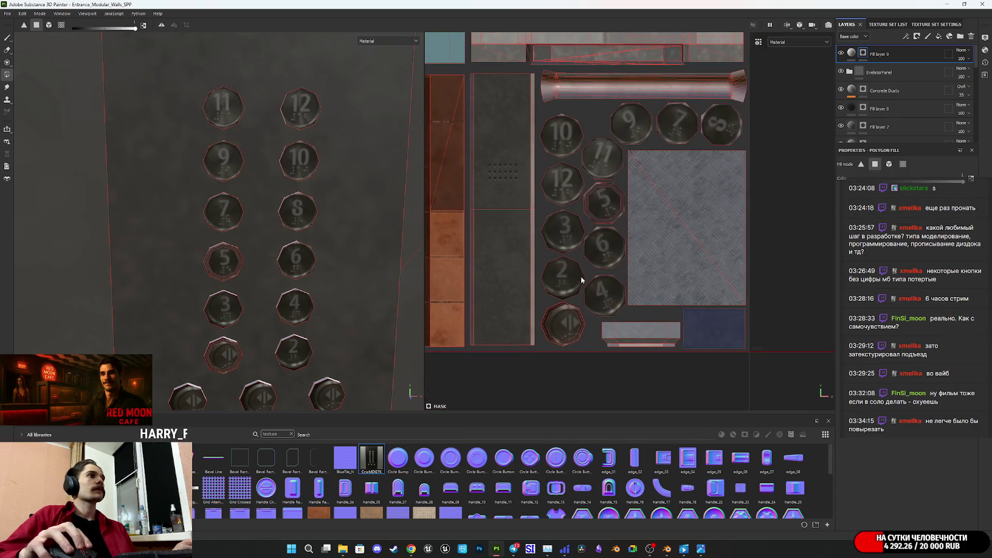
scroll(579, 275, up, 2)
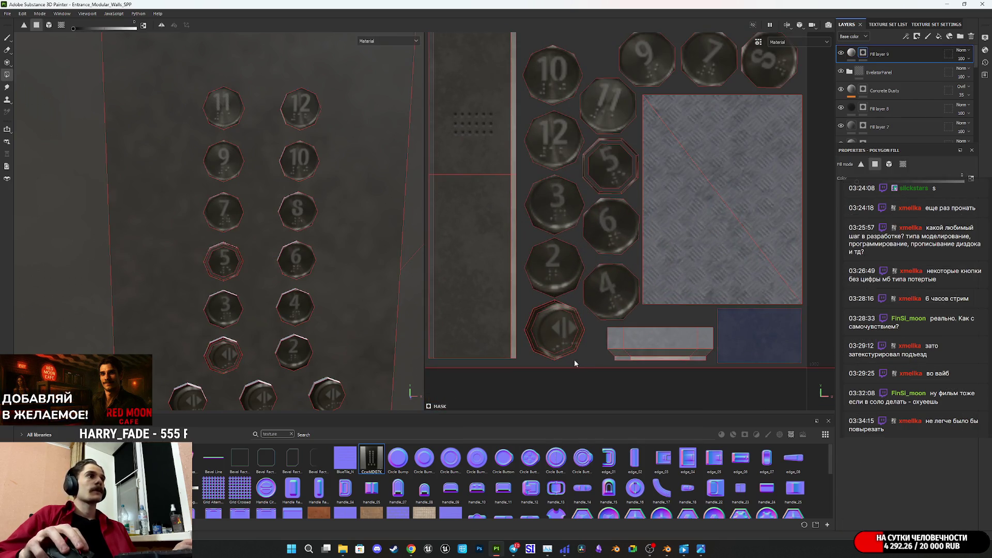
click(49, 25)
click(555, 331)
middle_drag(575, 323, 585, 342)
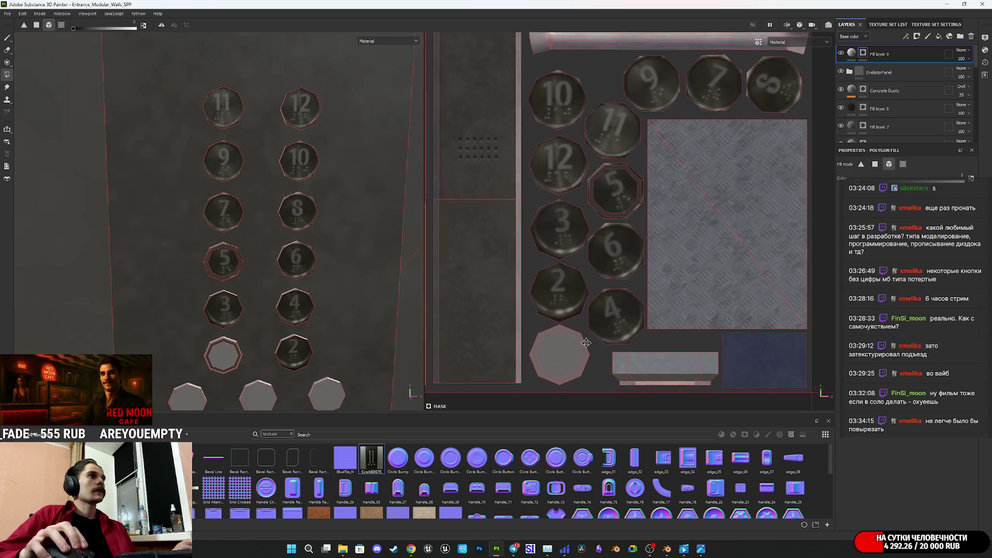
click(549, 293)
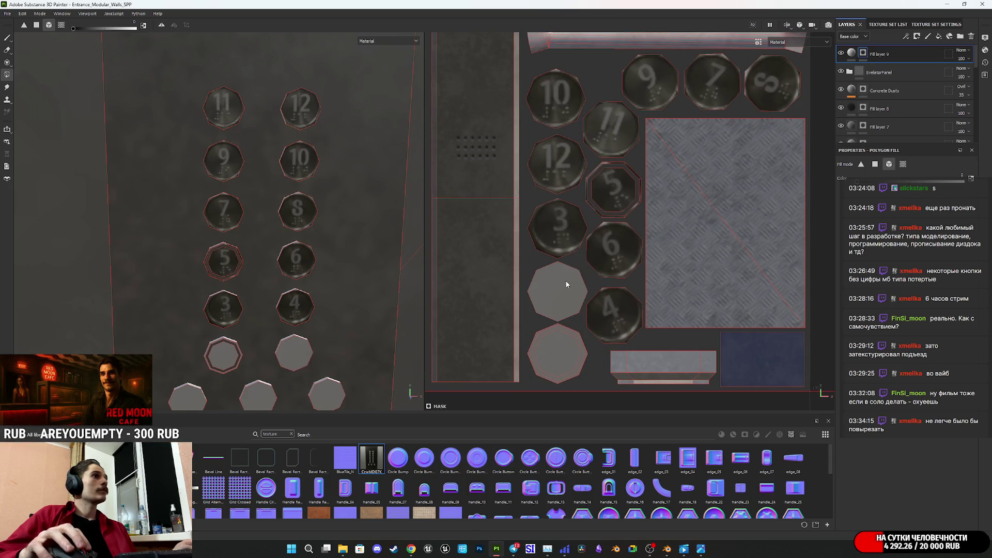
click(554, 228)
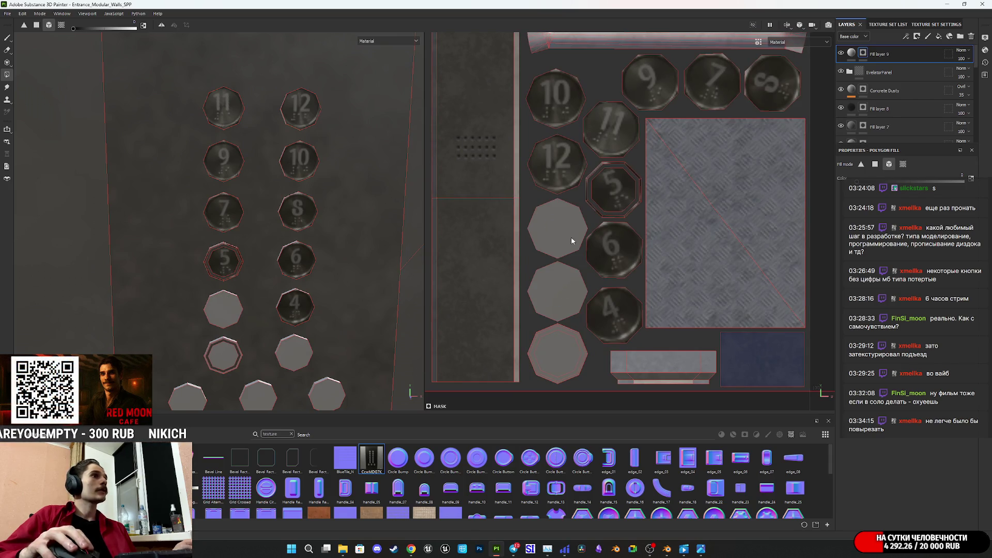
click(615, 316)
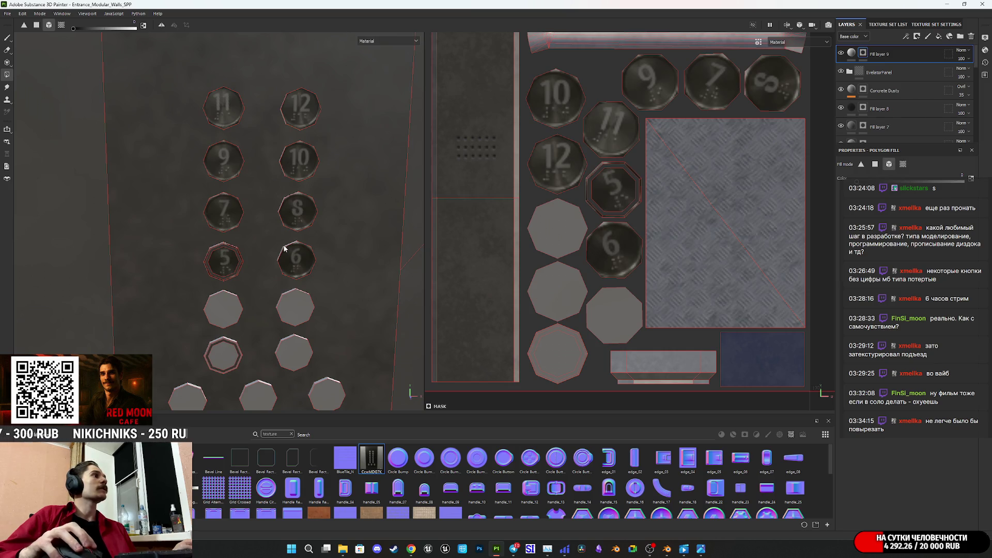
middle_drag(284, 248, 262, 273)
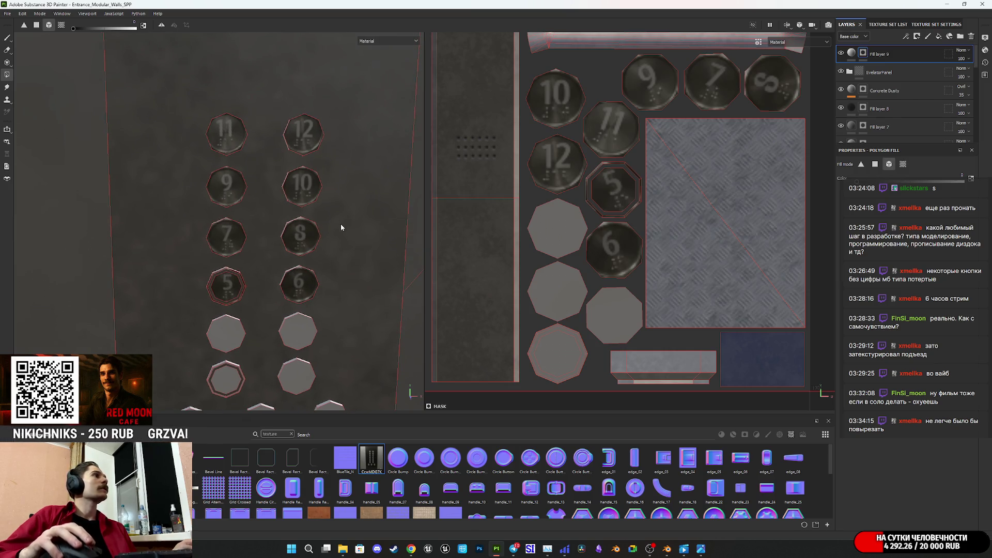
click(851, 53)
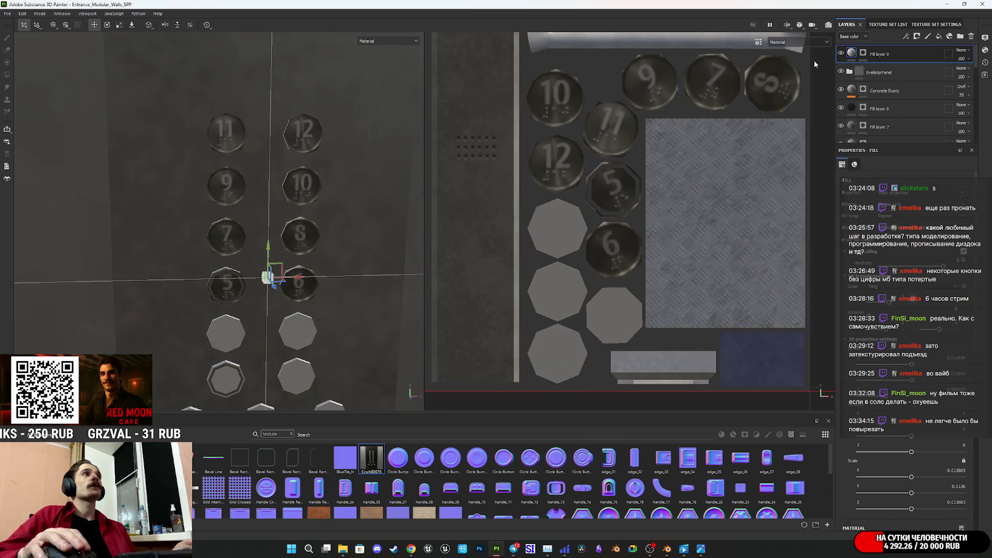
Step: Nudge the number projection slightly down, then duplicate Fill layer 9 and open the copy's mask options
drag(269, 249, 274, 252)
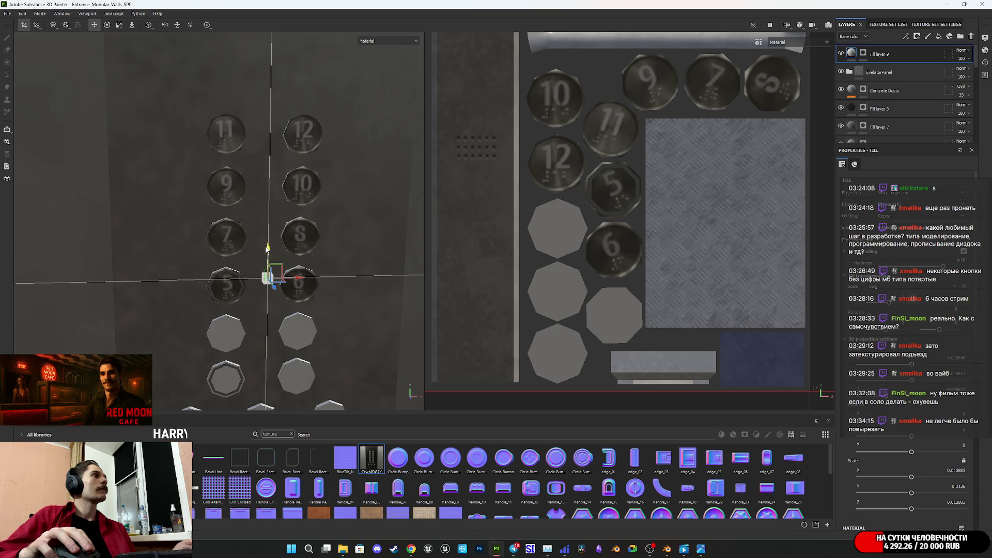
mouse_move(330, 252)
alt+mouse_down()
mouse_move(290, 254)
mouse_move(334, 255)
alt+mouse_up()
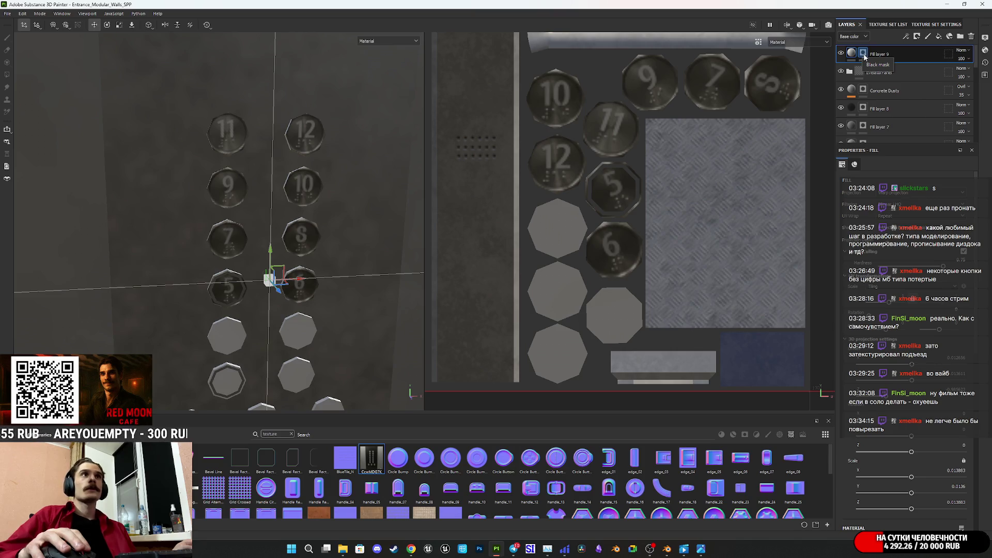
key(ctrl+d)
right_click(864, 55)
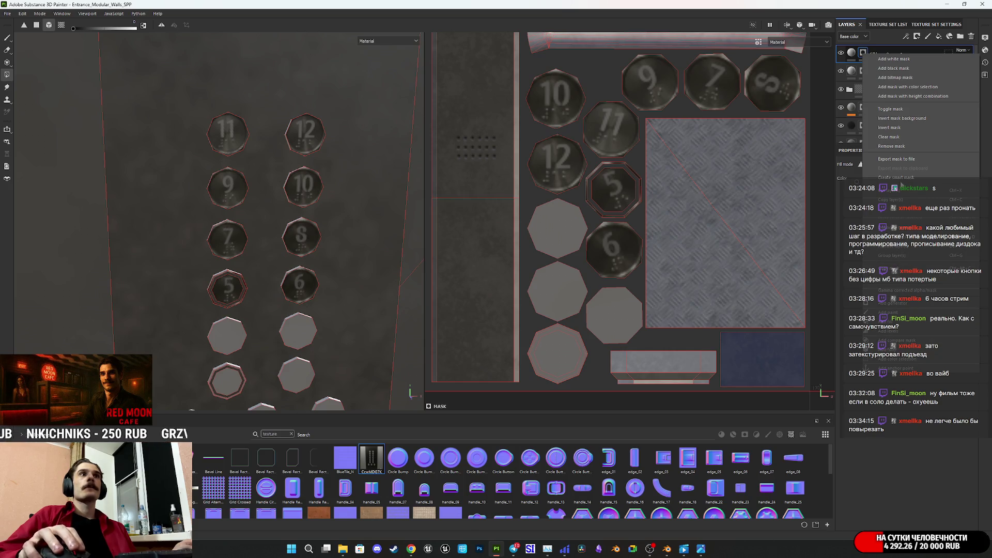
Step: Clear the copied number layer's mask and fill the blank 3, 2 and 4 buttons with it
click(900, 137)
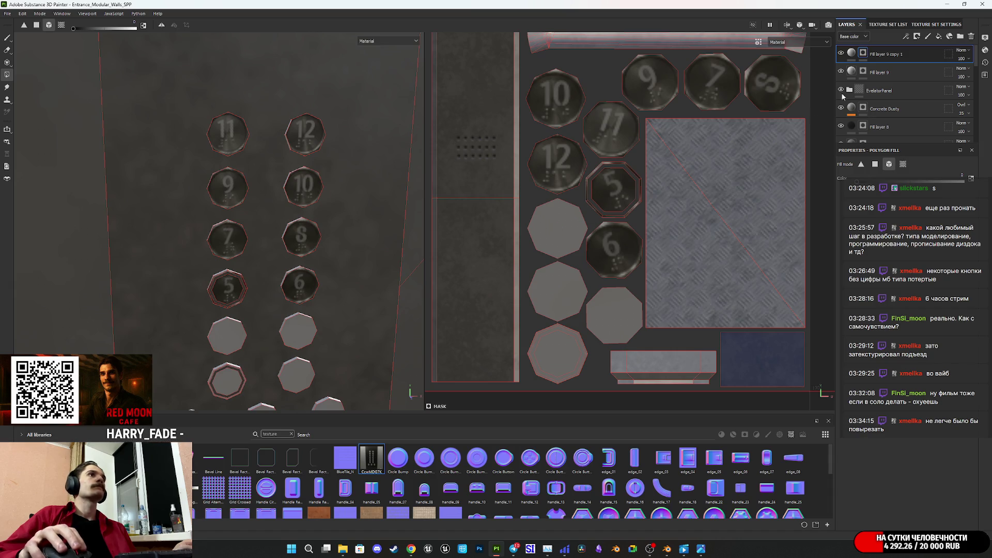
click(551, 231)
click(557, 289)
click(614, 313)
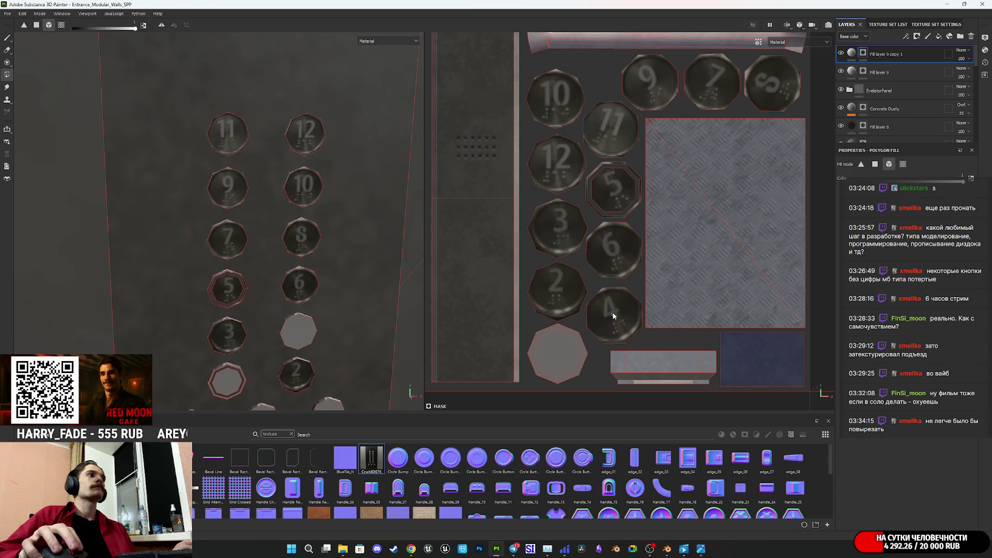
Step: Nudge the copy's number projection to line up with the lower buttons
click(852, 54)
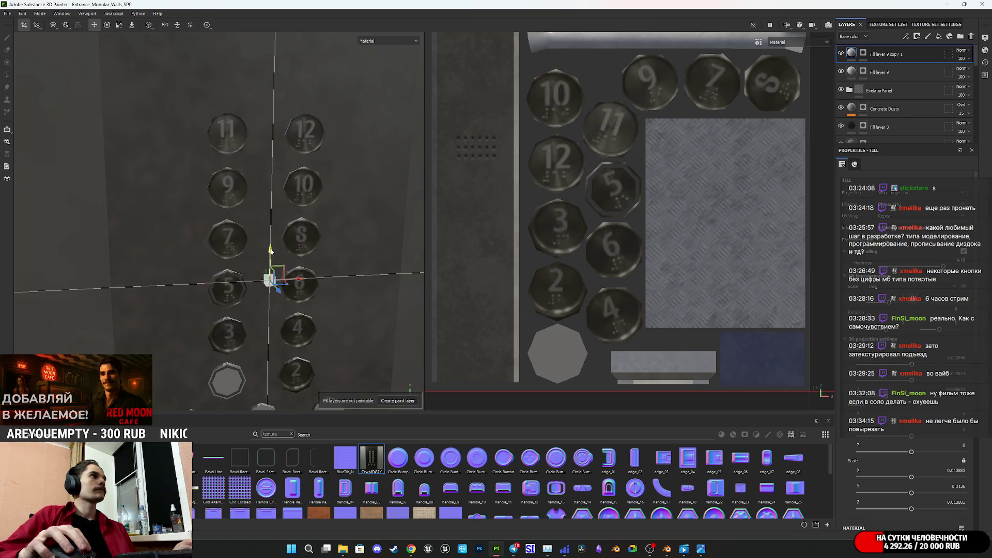
mouse_move(273, 282)
alt+mouse_down()
mouse_move(287, 280)
mouse_move(293, 313)
alt+mouse_up()
middle_drag(293, 313, 297, 207)
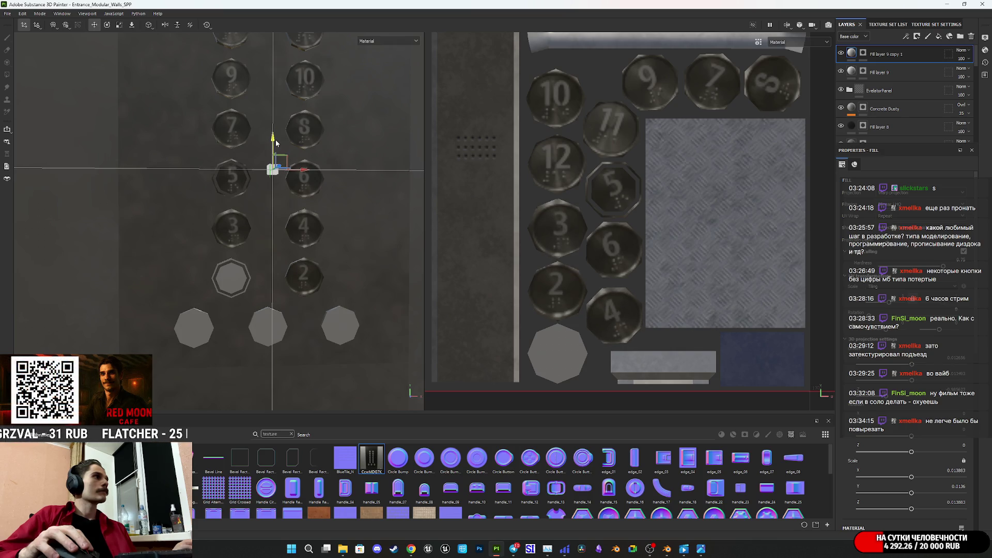
drag(303, 172, 303, 172)
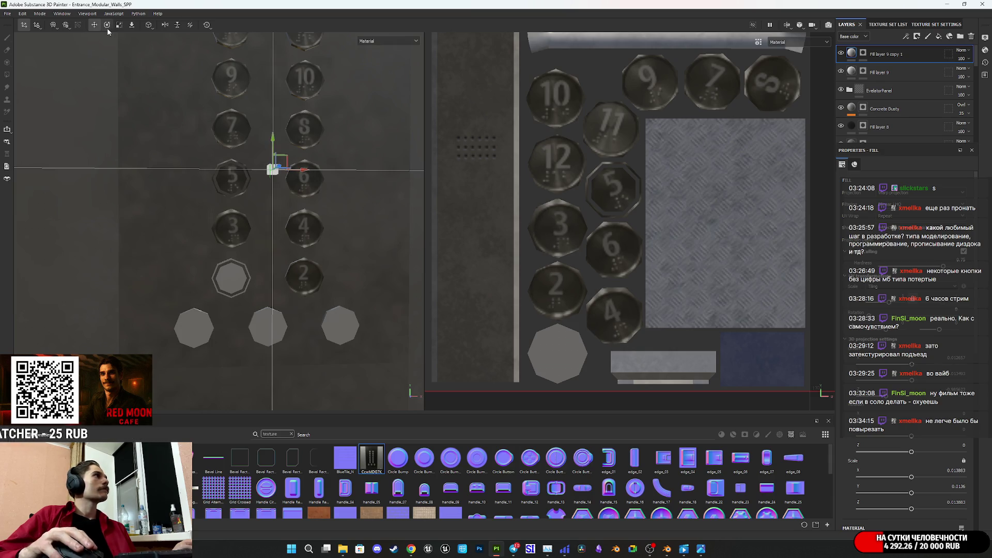
click(120, 26)
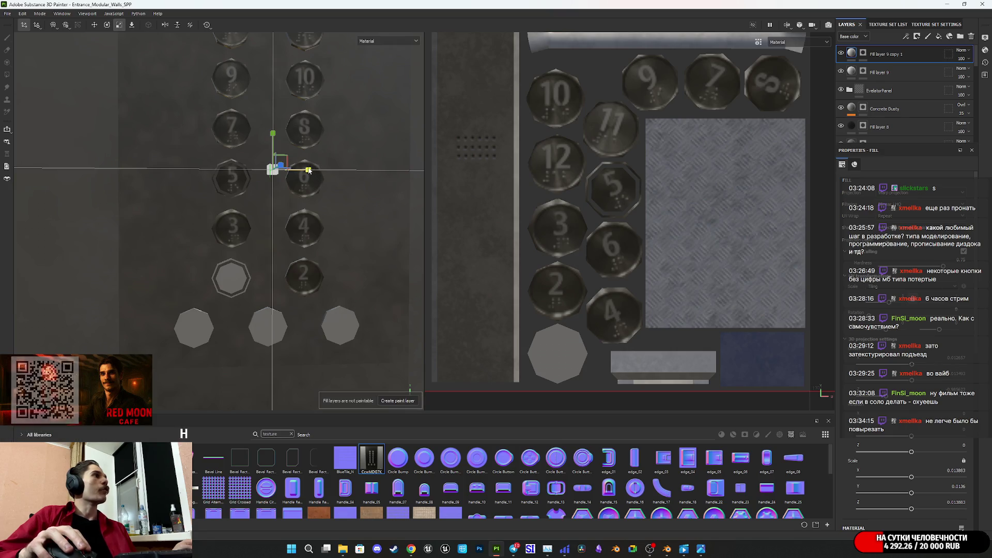
alt+drag(322, 147, 290, 178)
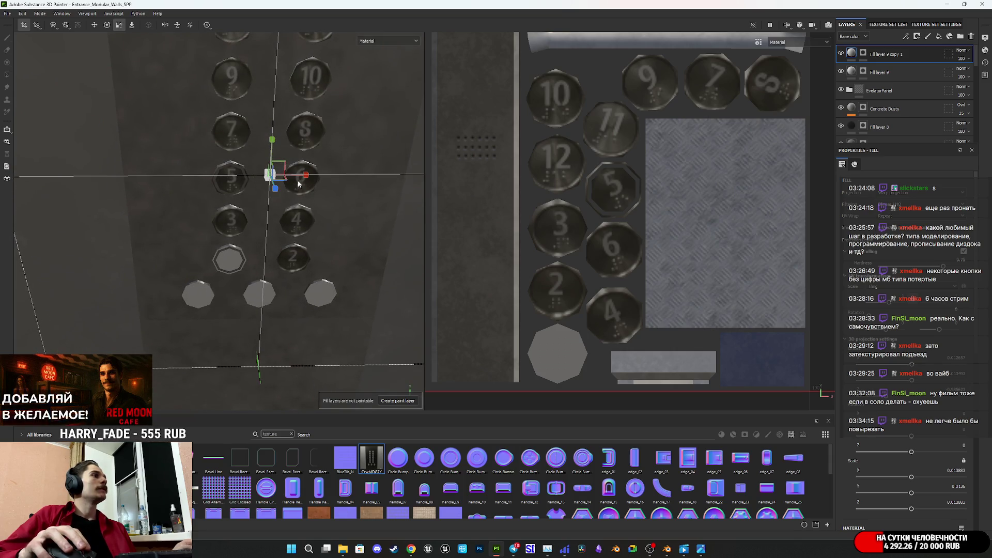
alt+drag(297, 222, 284, 167)
key(w)
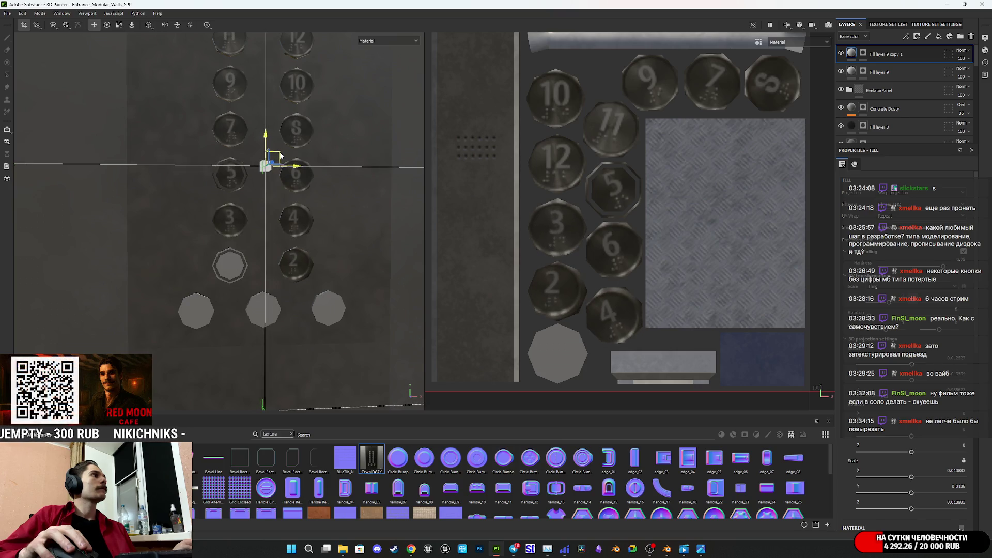
drag(282, 155, 283, 155)
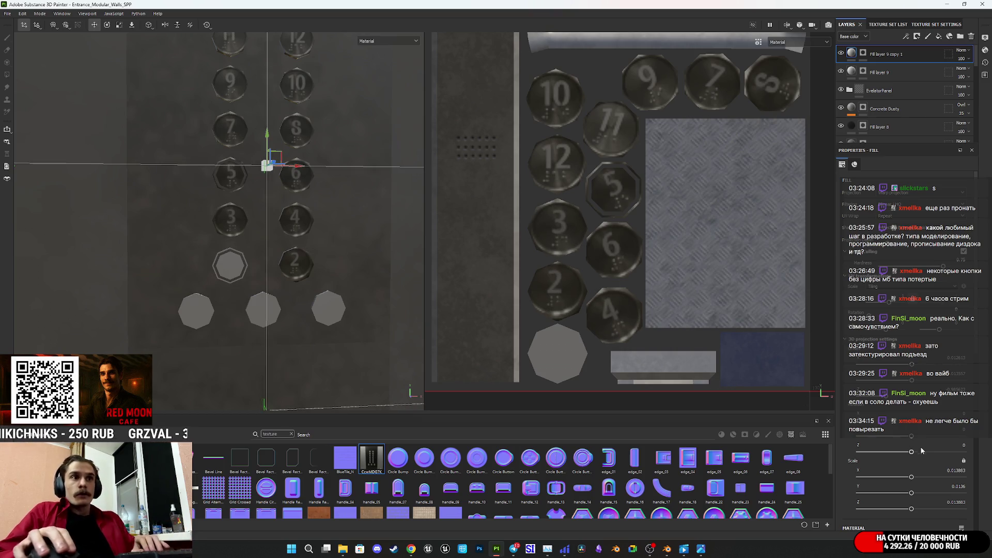
Step: Set the number projection's X scale to 0.014
text(0.013)
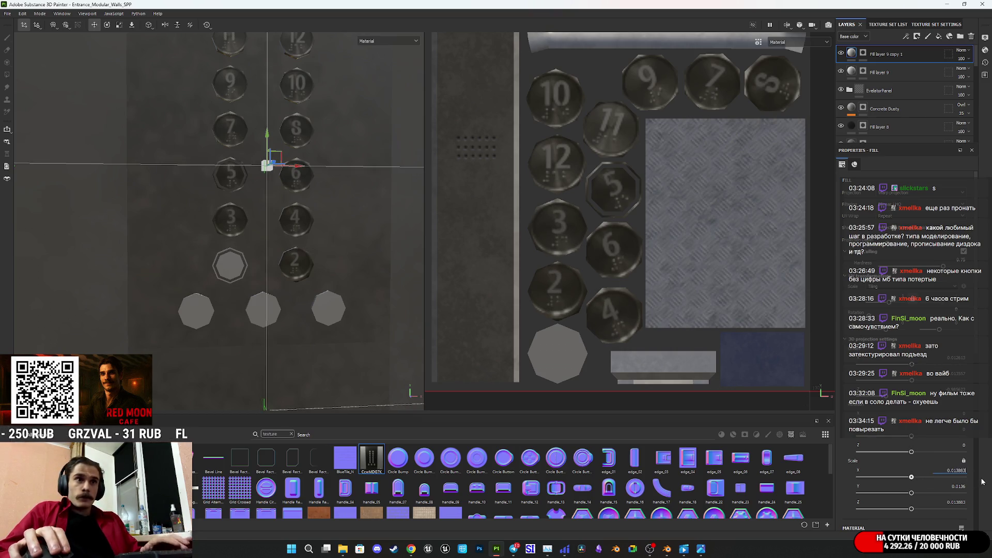
key(Return)
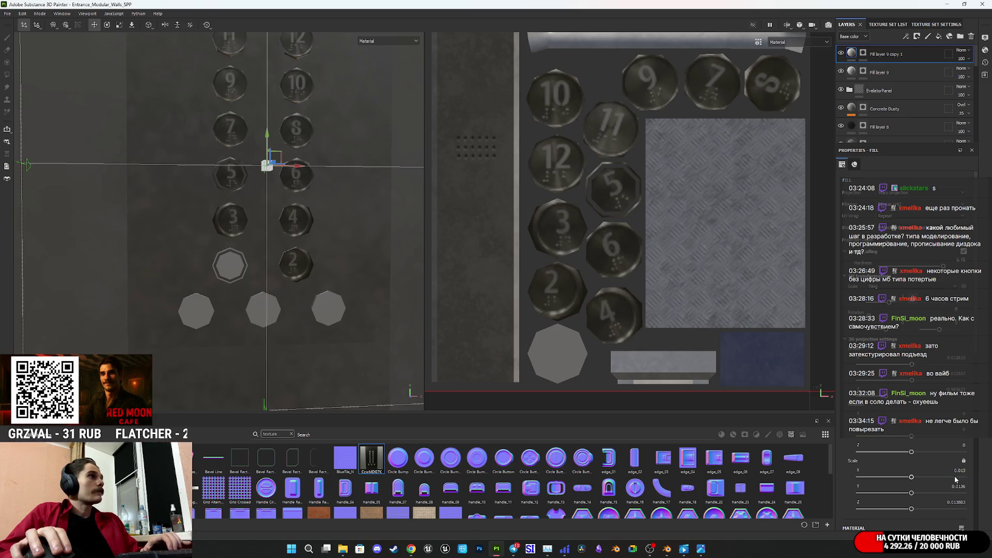
click(955, 476)
key(BackSpace)
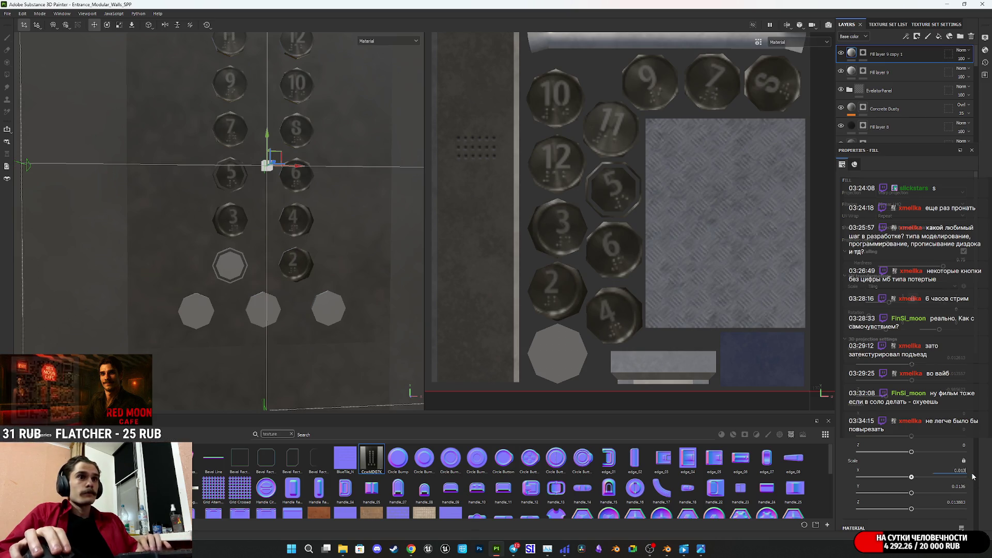
text(4)
key(Return)
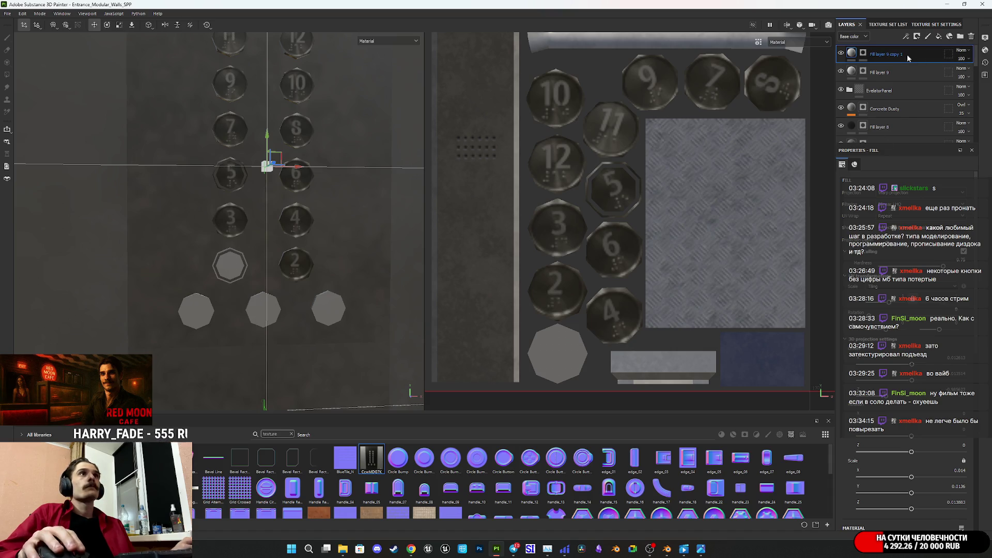
click(865, 54)
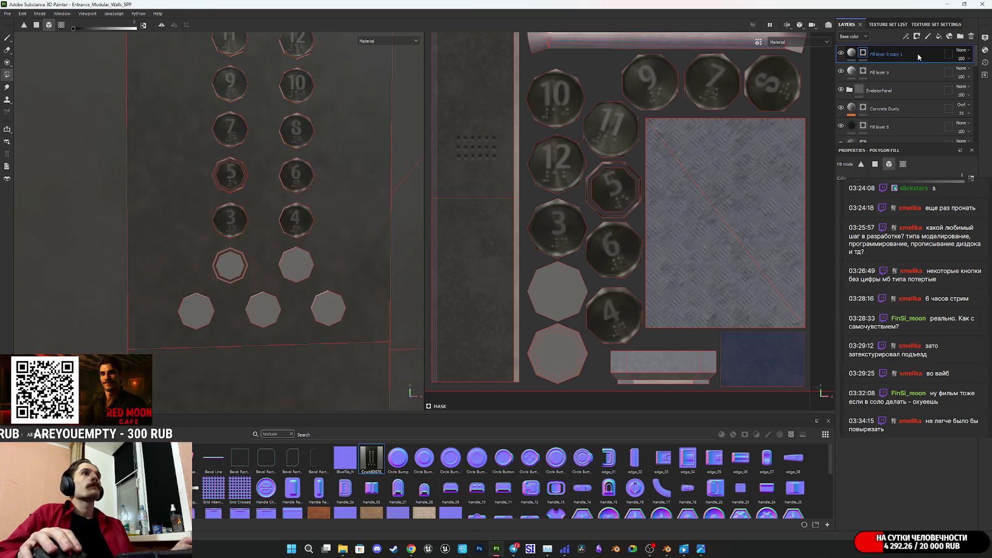
Step: Duplicate the number fill as copy 2, fill a blank octagon and clear its mask
key(ctrl+d)
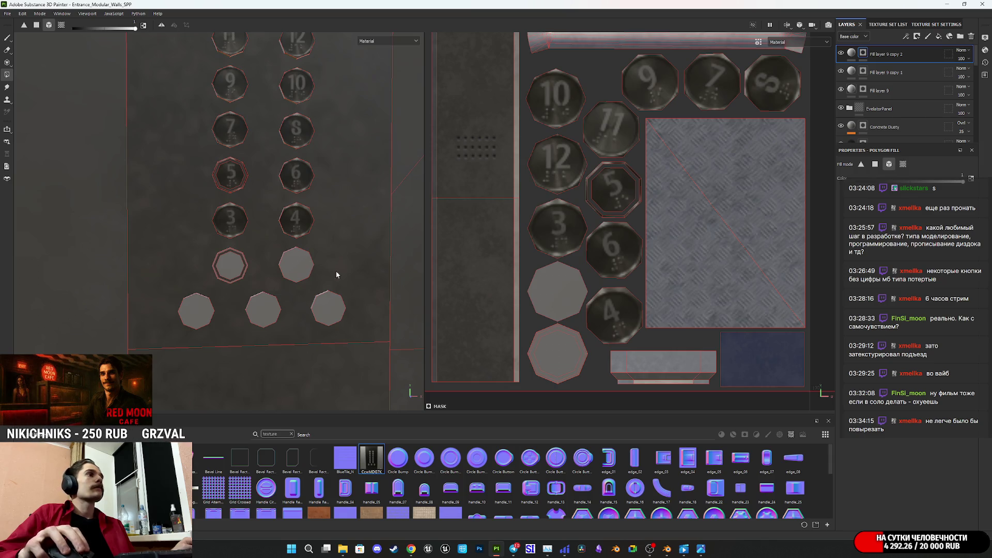
click(570, 302)
click(852, 53)
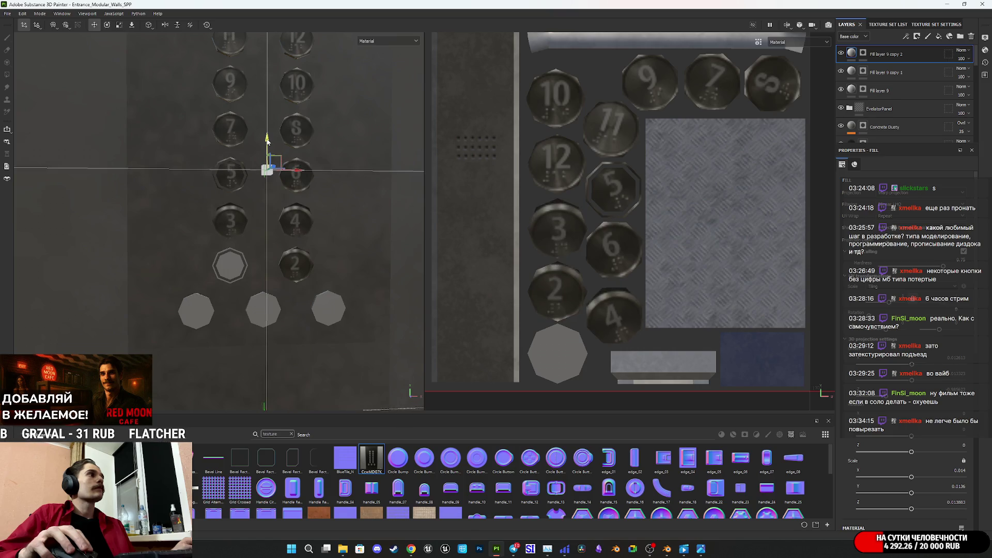
right_click(863, 53)
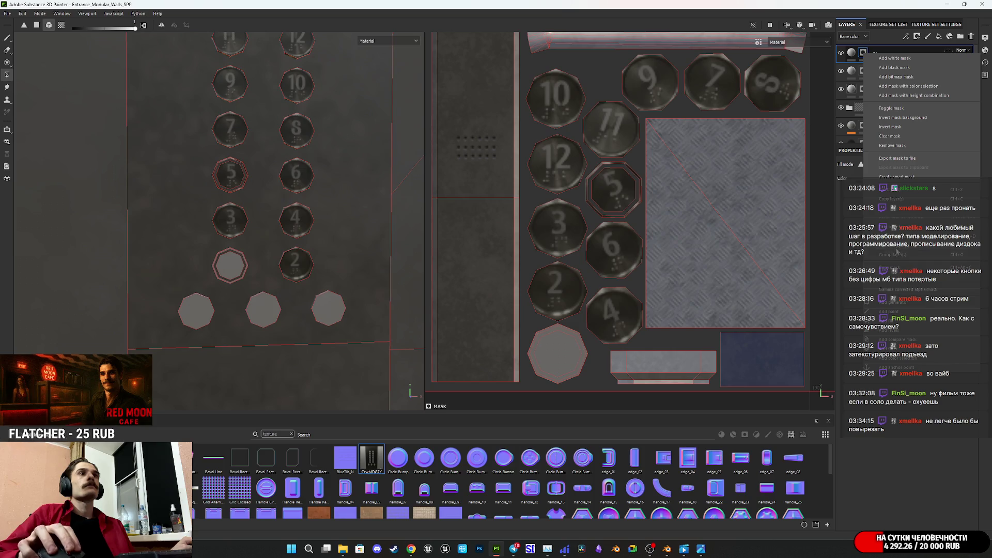
click(890, 136)
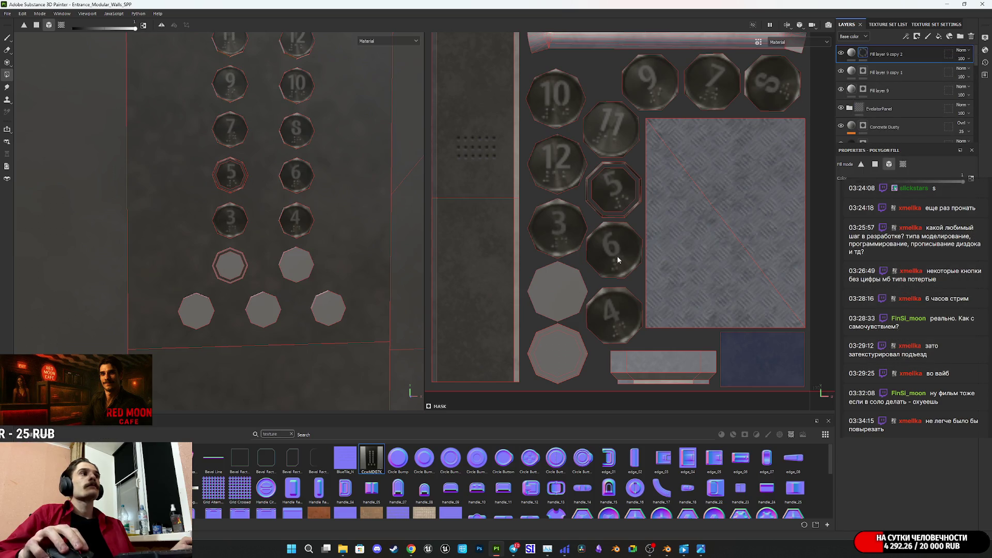
Step: Shift copy 2's number projection slightly right and down, then duplicate it as copy 3
click(852, 53)
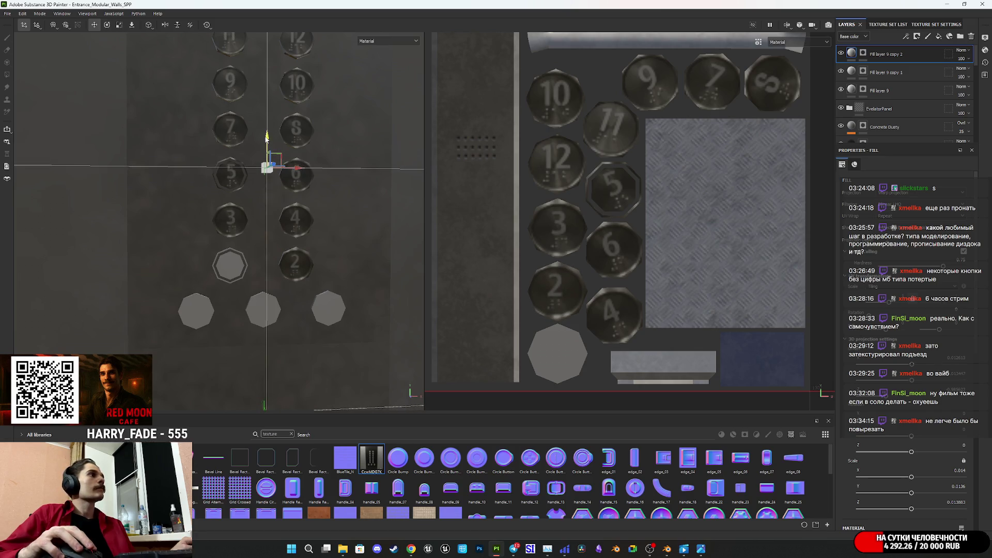
drag(298, 171, 301, 171)
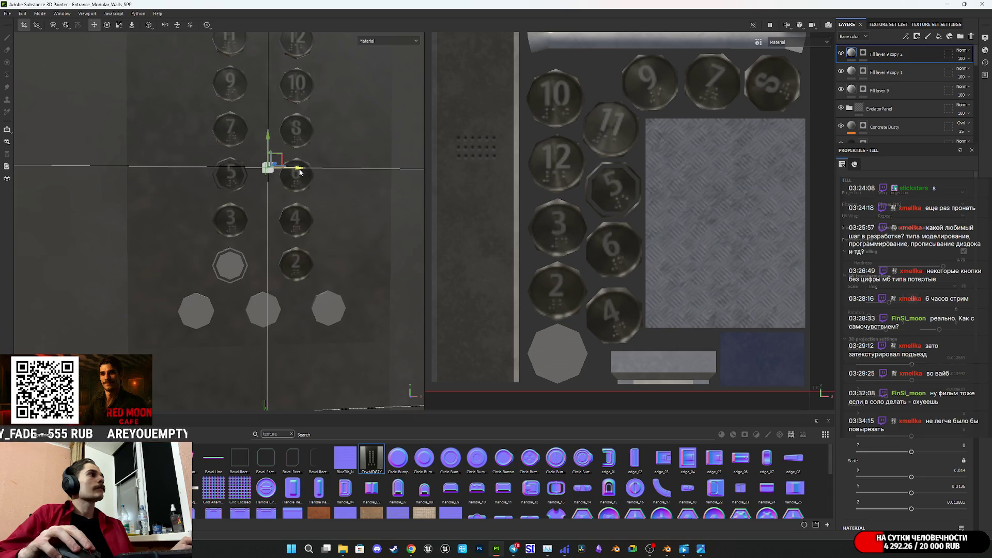
drag(268, 135, 265, 139)
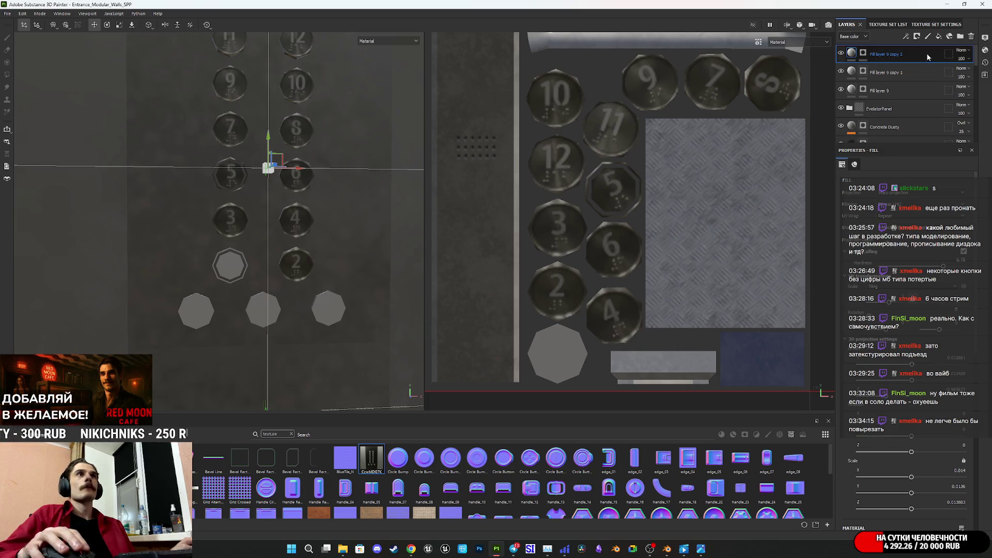
key(ctrl+d)
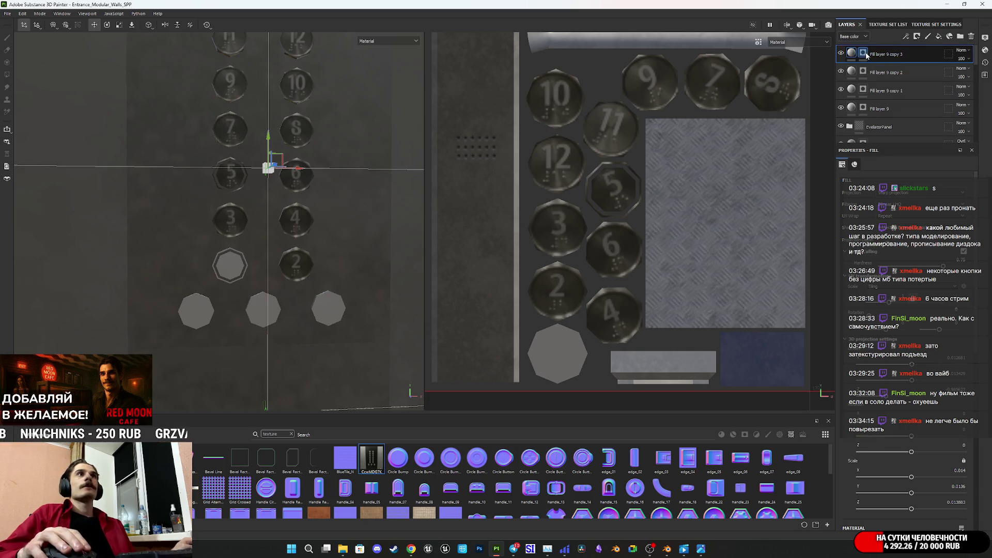
Step: Clear copy 3's mask and shift its projection down, left and up so bottom buttons show 1
right_click(866, 54)
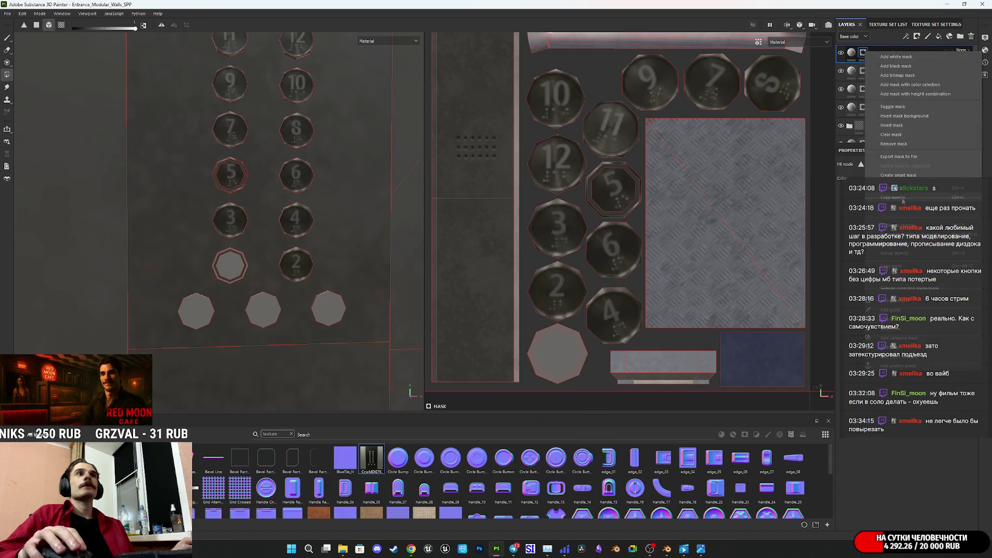
click(902, 139)
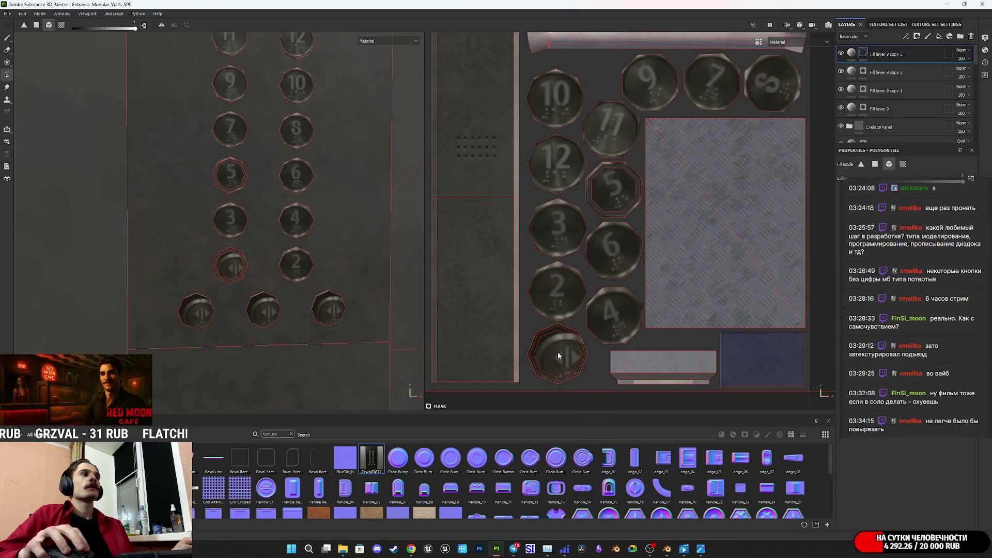
click(851, 53)
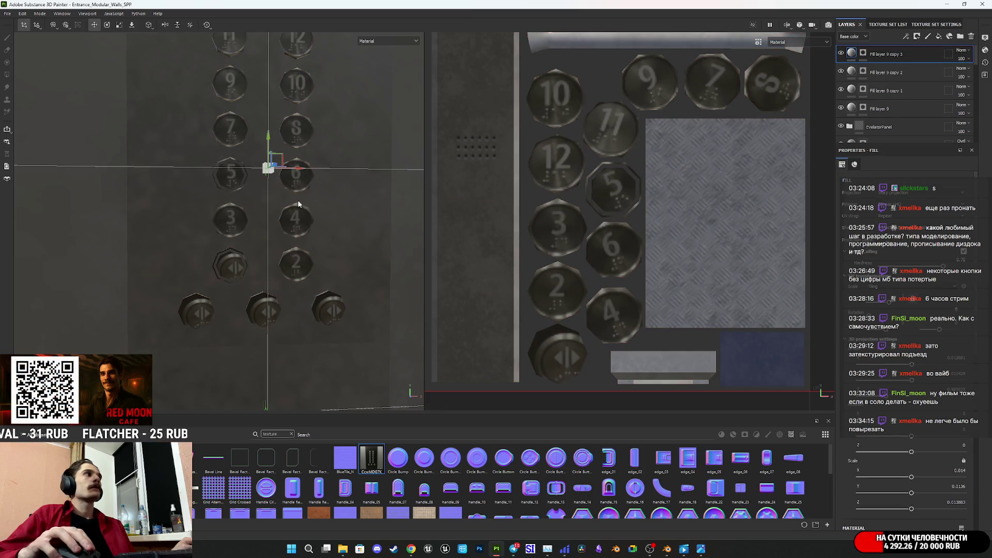
mouse_move(269, 141)
mouse_down()
mouse_move(269, 274)
mouse_move(269, 266)
mouse_up()
drag(304, 297, 265, 300)
drag(234, 265, 247, 182)
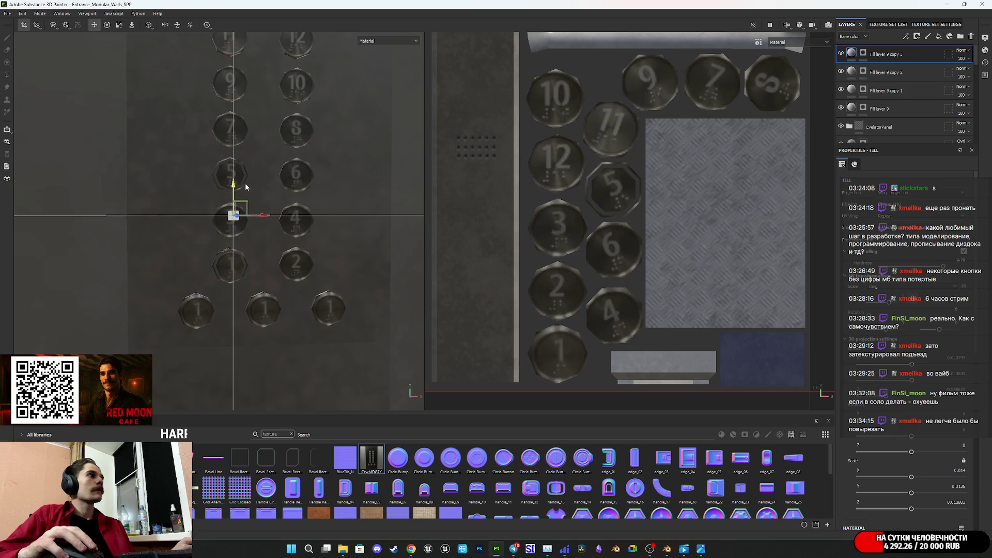
mouse_move(240, 239)
alt+mouse_down()
mouse_move(284, 298)
mouse_move(271, 254)
alt+mouse_up()
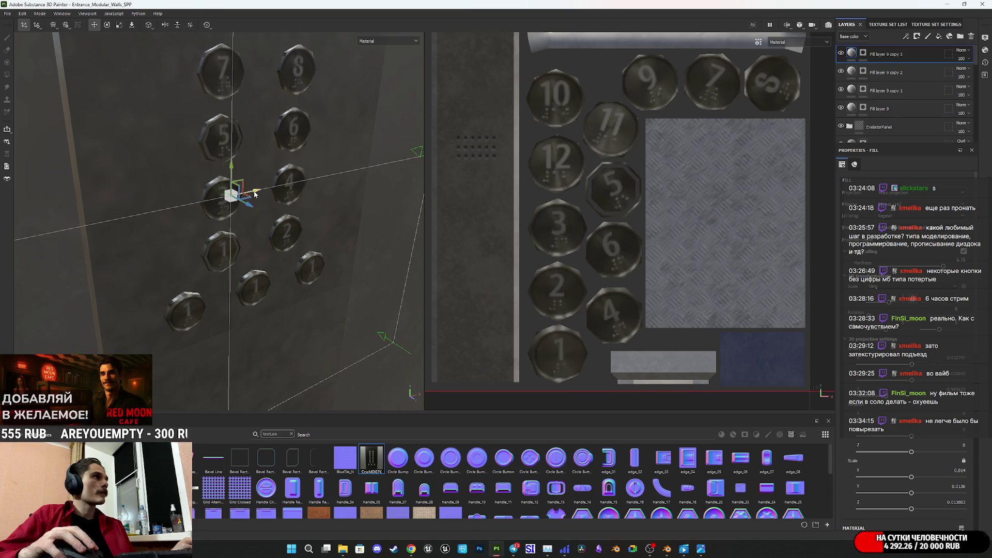
mouse_move(249, 195)
alt+mouse_down()
mouse_move(255, 252)
mouse_move(230, 227)
alt+mouse_up()
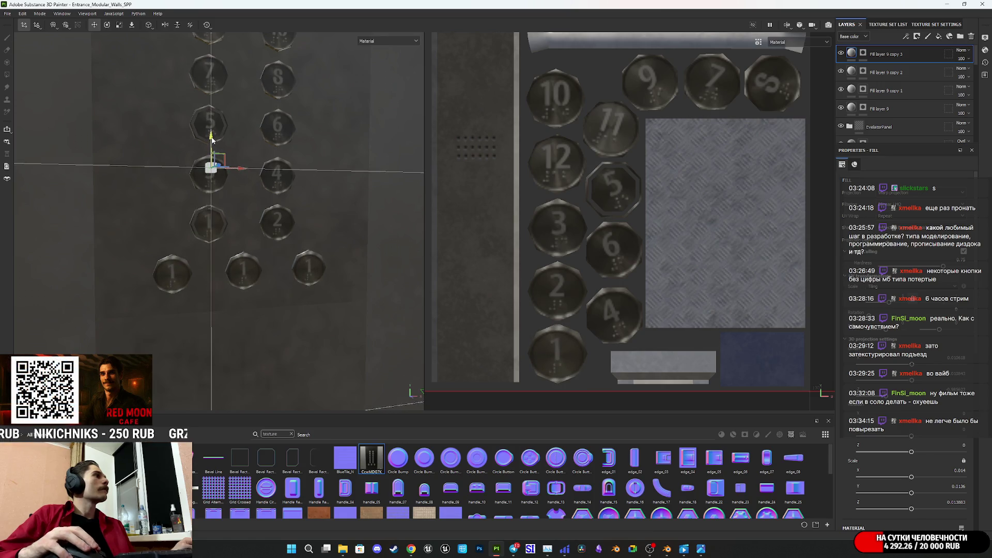
mouse_move(287, 164)
alt+mouse_down()
mouse_move(274, 158)
mouse_move(387, 309)
mouse_move(336, 253)
alt+mouse_up()
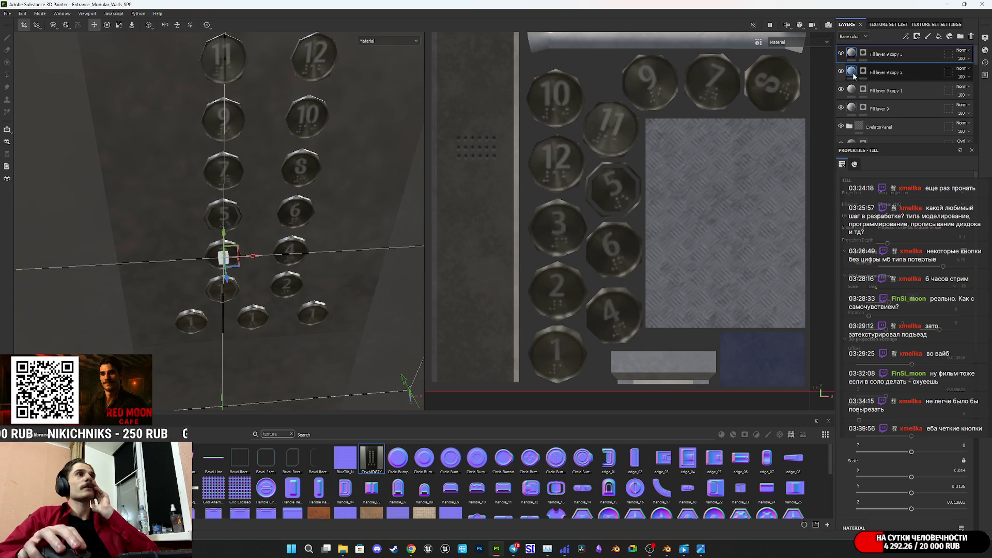
Step: Toggle Fill layer 9, Concrete Dusty and Fill layer 7 visibility to compare the buttons and tread plate
scroll(850, 104, down, 1)
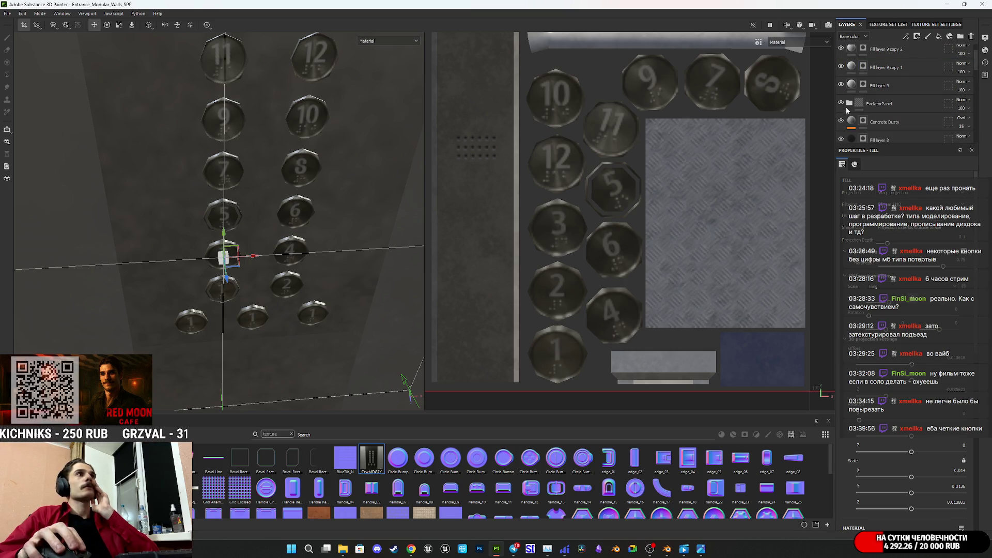
click(841, 85)
click(841, 85)
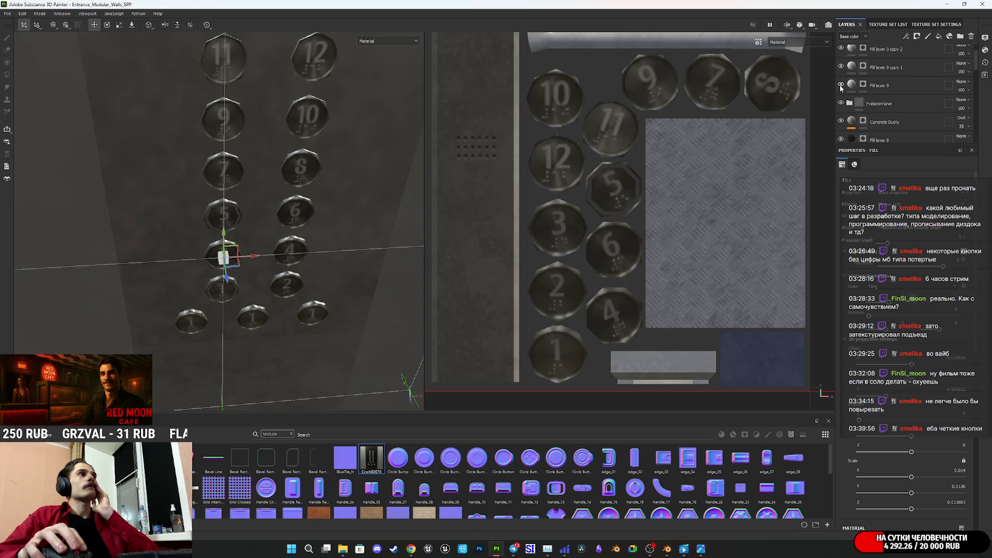
click(841, 121)
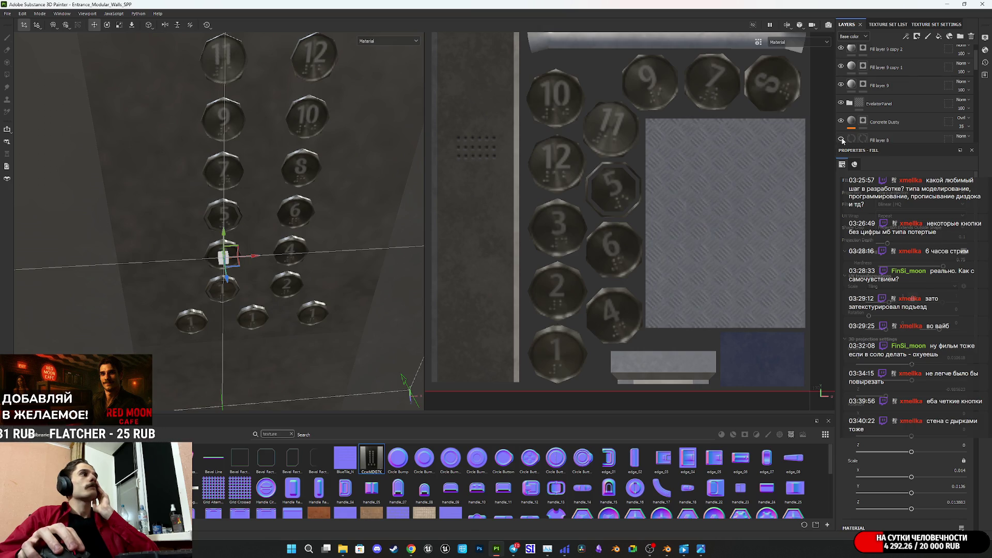
scroll(842, 140, down, 2)
click(841, 112)
click(841, 112)
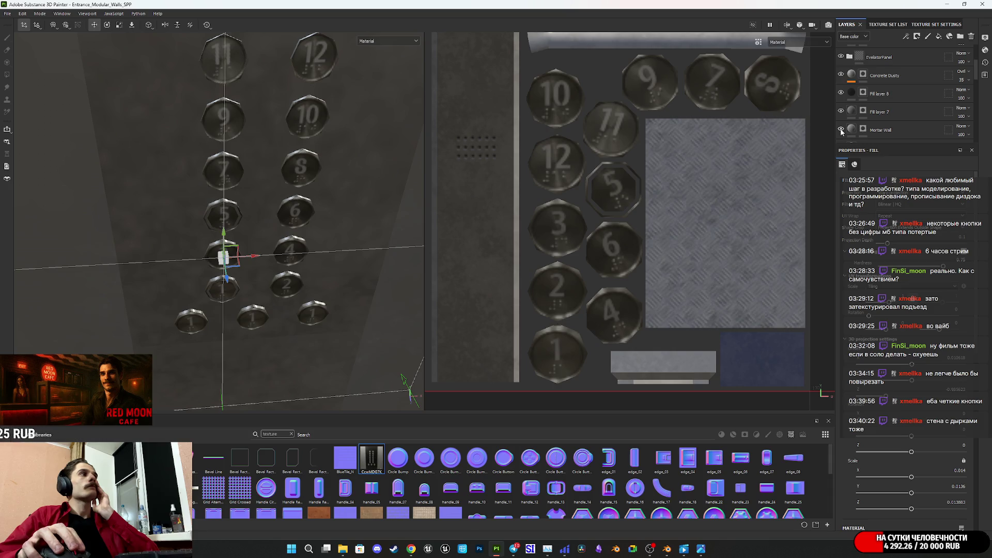
Step: Recheck Fill layer 7, then make Iron Grinded copy 1 visible and select its mask
scroll(841, 132, down, 2)
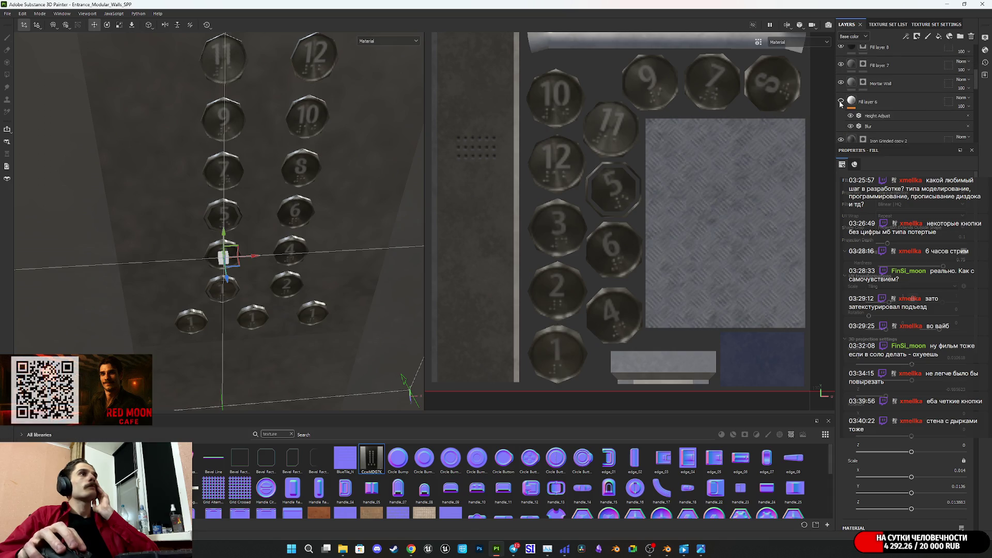
click(841, 66)
click(841, 65)
scroll(843, 83, down, 3)
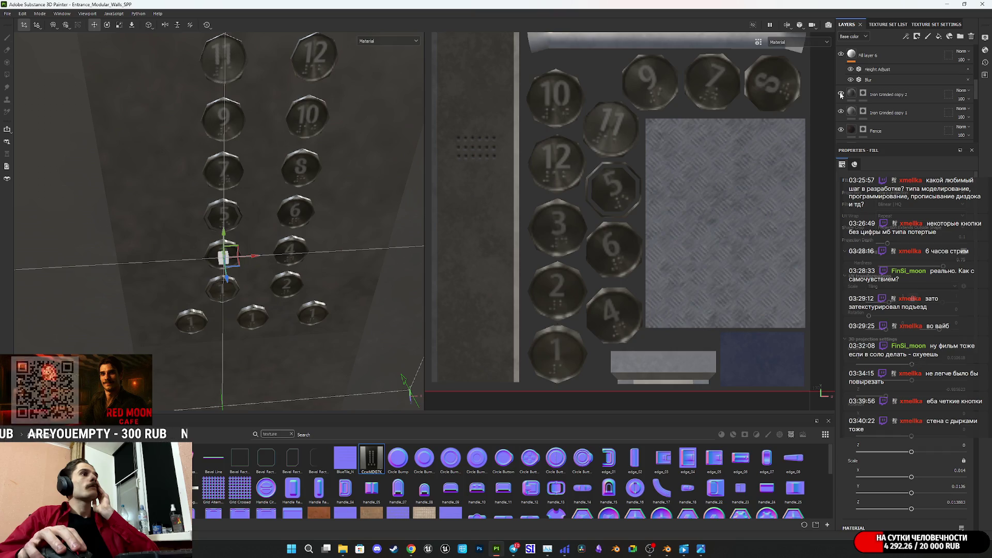
click(842, 113)
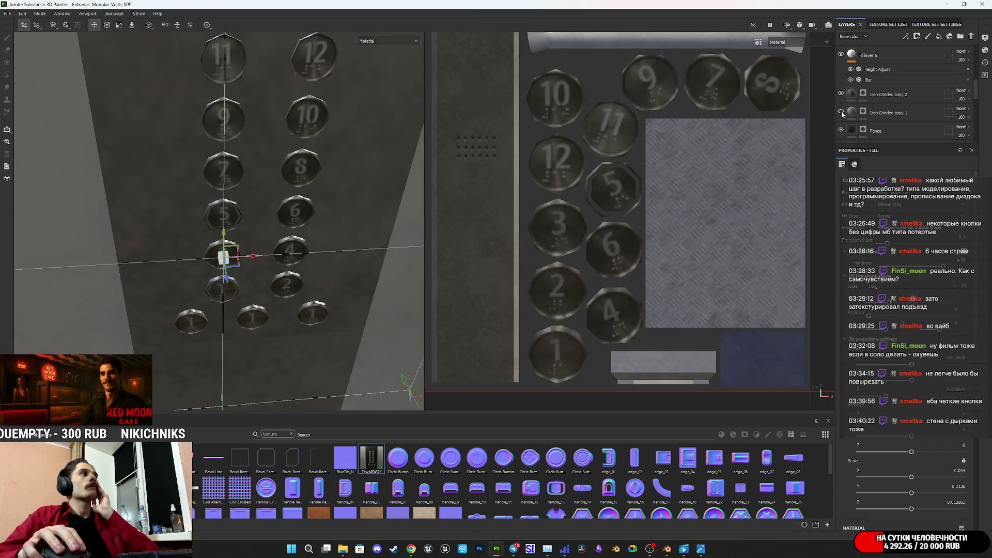
click(860, 112)
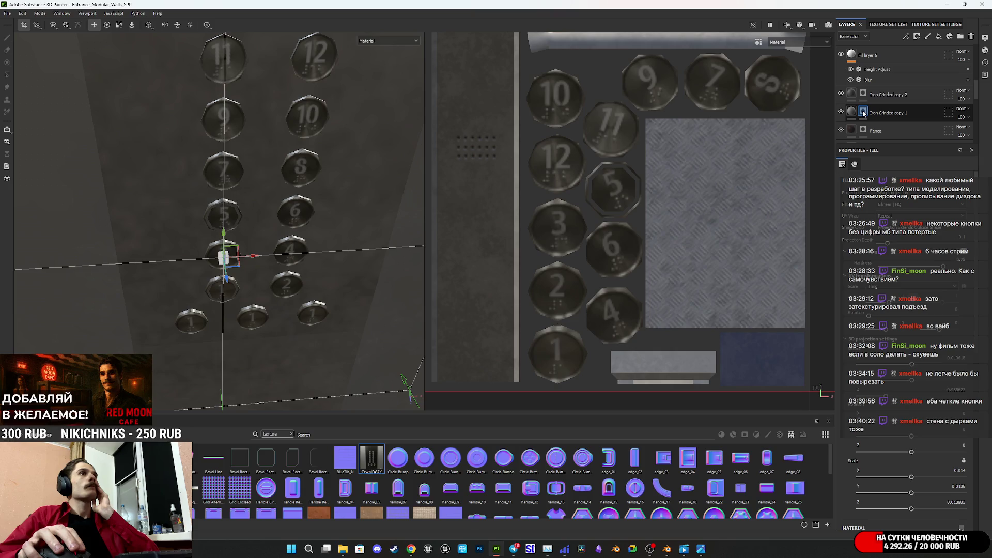
Step: Polygon-fill the gradient strip's polygons in the Iron Grinded copy 1 mask
key(4)
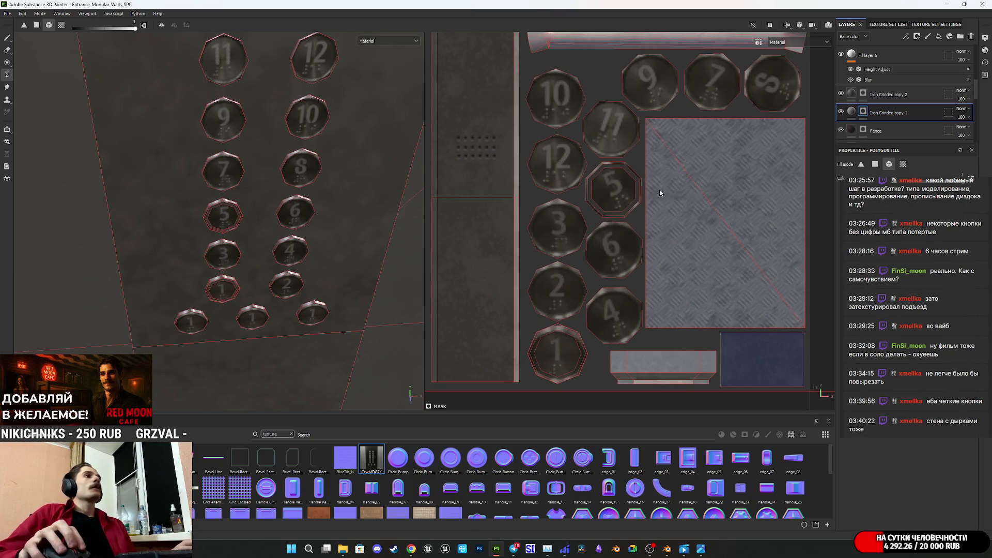
middle_drag(658, 193, 670, 384)
scroll(648, 231, down, 3)
scroll(647, 231, down, 2)
middle_drag(621, 181, 571, 242)
scroll(571, 242, up, 3)
scroll(570, 241, up, 4)
mouse_move(513, 259)
mouse_down()
mouse_move(624, 242)
mouse_move(729, 245)
mouse_up()
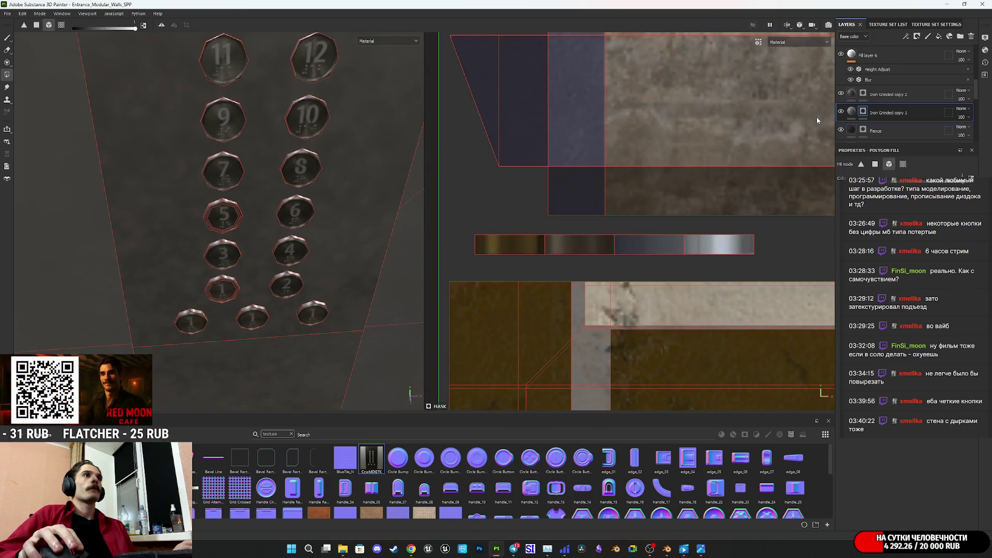
Step: Inspect the button panel and wall opening in the Base color channel
click(383, 41)
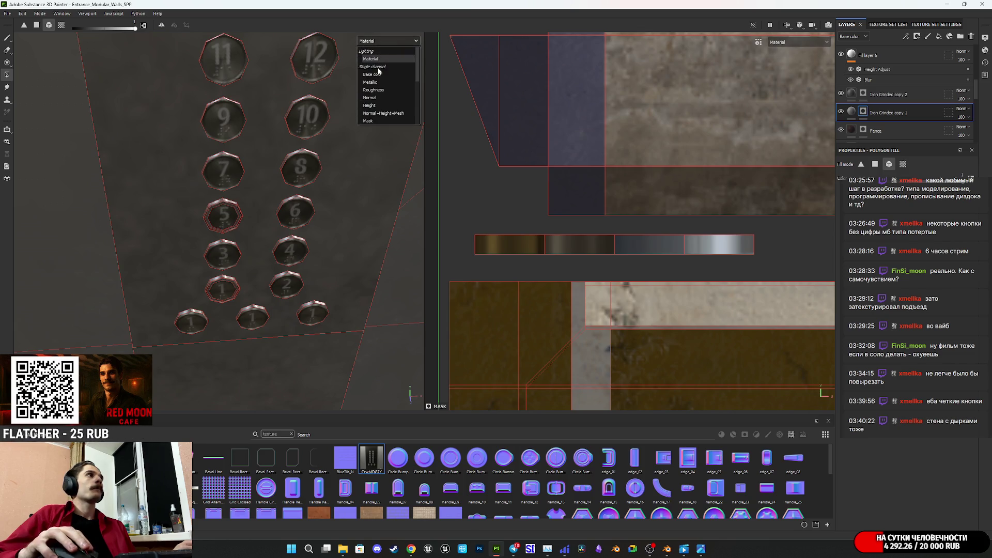
click(380, 73)
mouse_move(315, 203)
alt+mouse_down()
mouse_move(299, 217)
mouse_move(324, 229)
mouse_move(292, 127)
alt+mouse_up()
scroll(292, 127, down, 6)
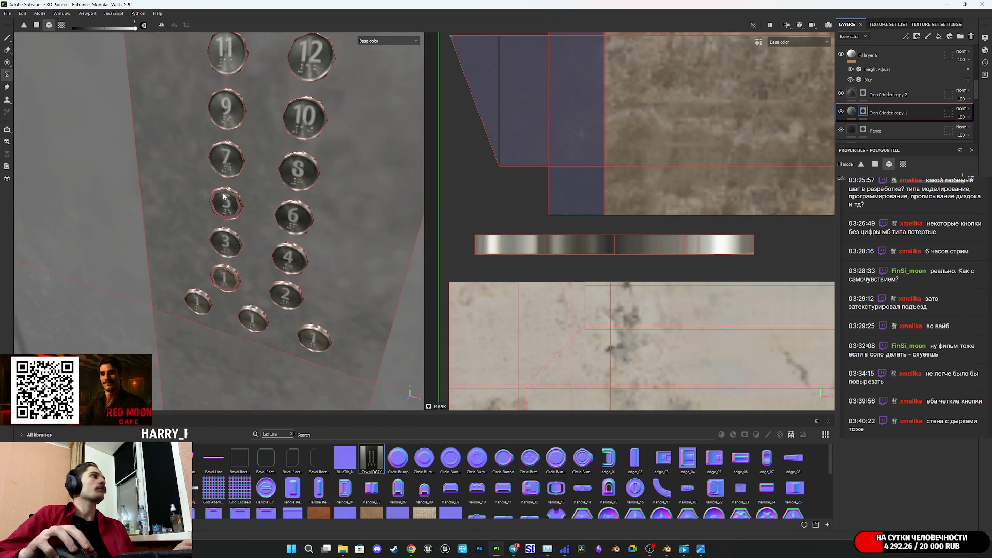
alt+drag(301, 169, 287, 261)
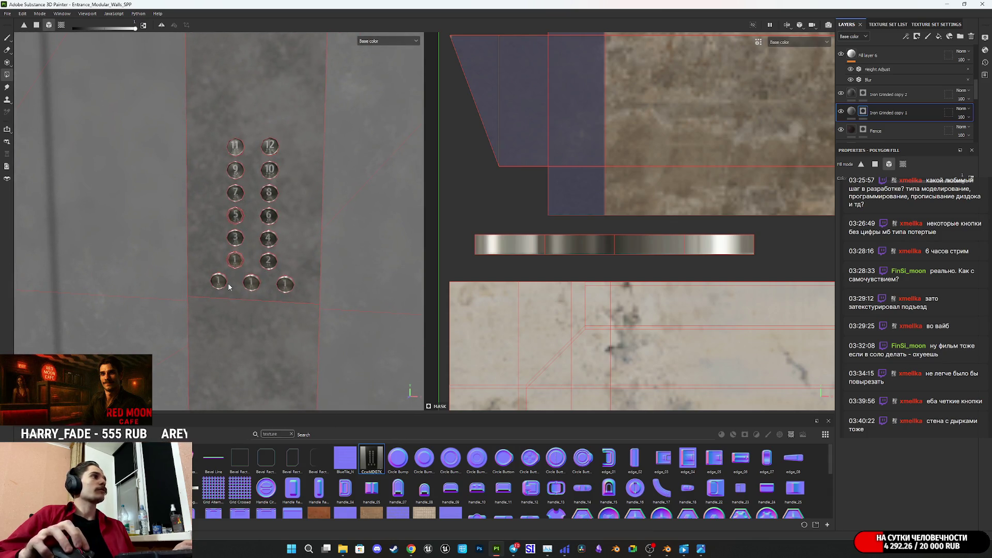
alt+drag(378, 136, 210, 218)
scroll(269, 237, down, 6)
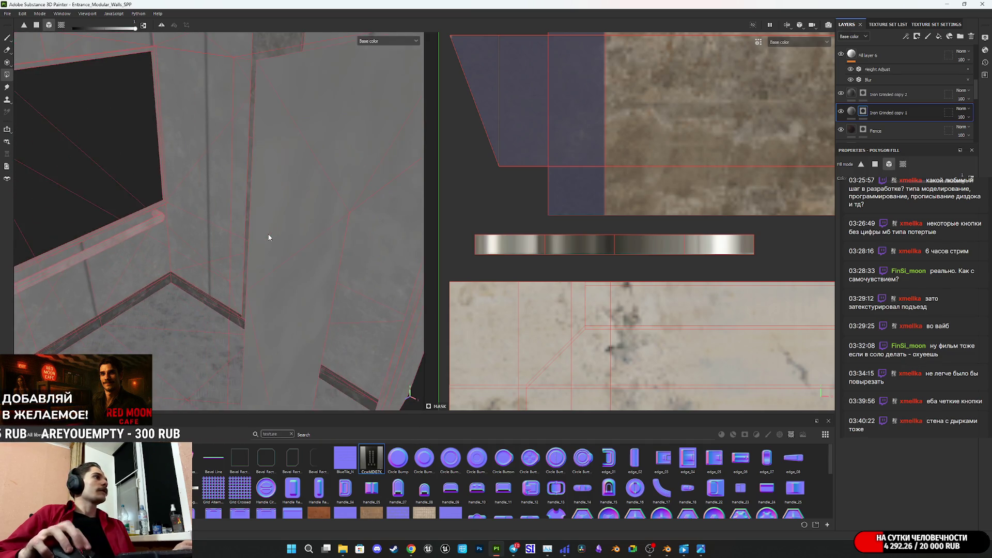
scroll(268, 232, down, 5)
Step: Return to the Material view, switch to brush painting and select Fill layer 9 copy 3
click(386, 41)
click(371, 59)
alt+drag(371, 59, 52, 109)
key(1)
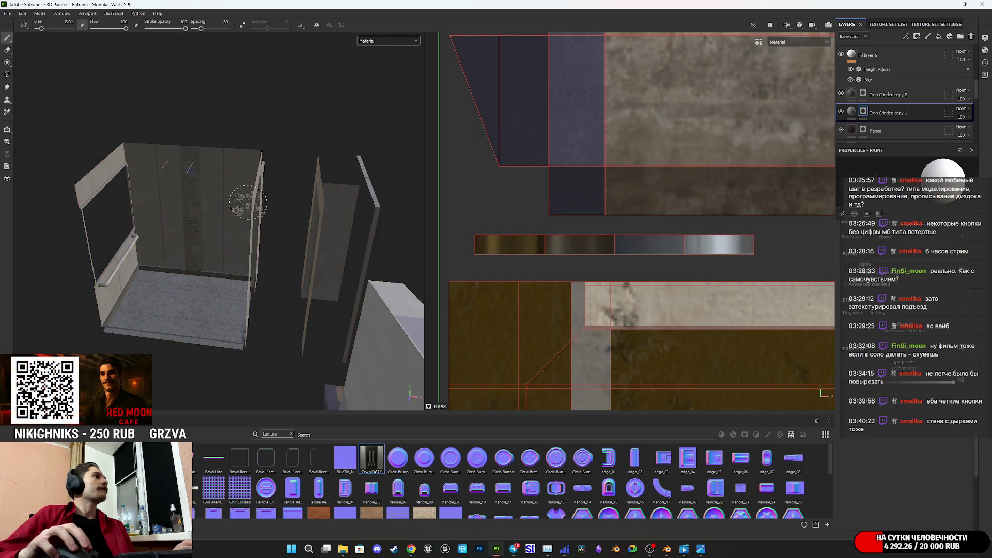
scroll(848, 85, up, 5)
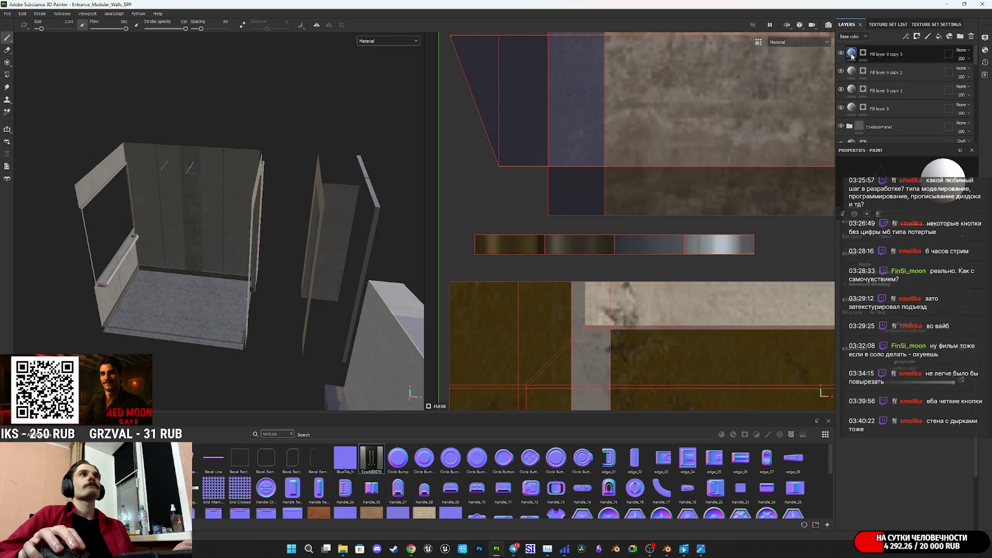
click(852, 54)
mouse_move(417, 202)
alt+mouse_down()
mouse_move(155, 233)
mouse_move(110, 226)
mouse_move(250, 248)
mouse_move(163, 291)
mouse_move(237, 243)
alt+mouse_up()
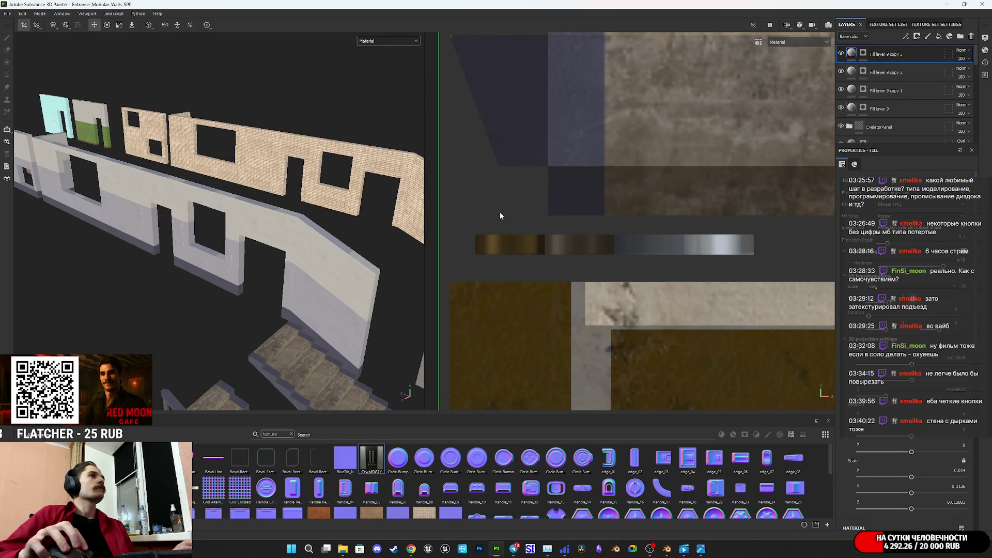
click(387, 41)
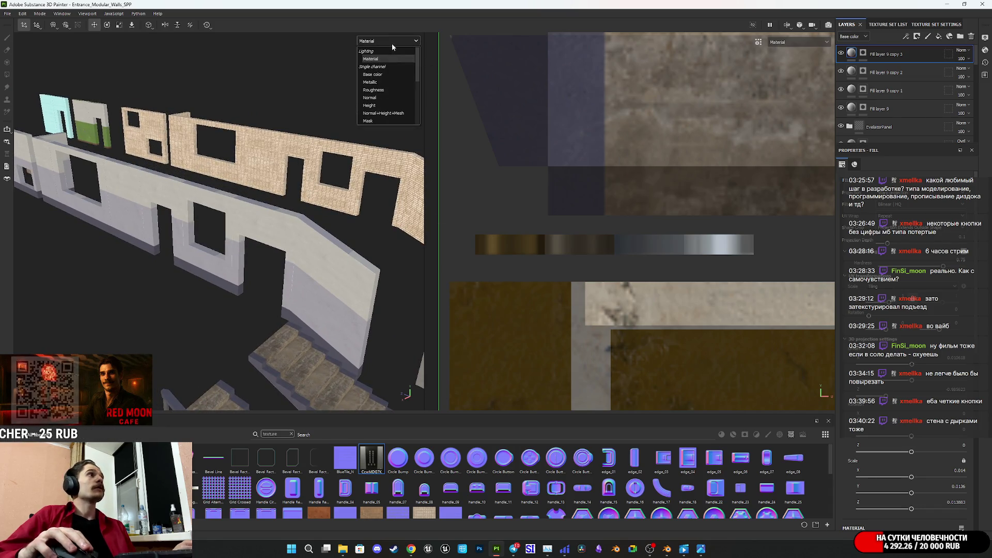
click(379, 75)
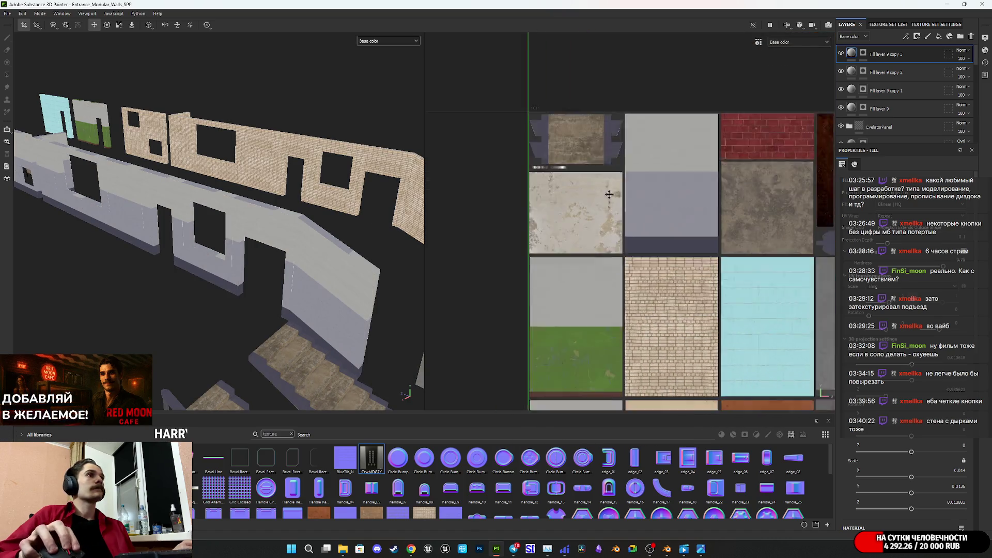
scroll(517, 150, down, 2)
scroll(581, 205, up, 3)
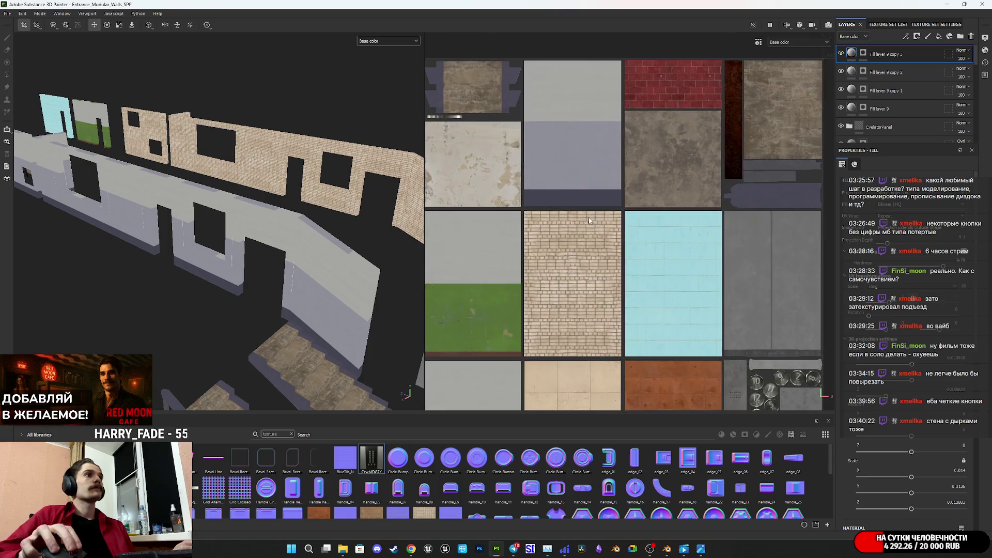
mouse_move(582, 206)
middle_down()
mouse_move(541, 104)
mouse_move(584, 149)
mouse_move(510, 122)
mouse_move(409, 124)
middle_up()
scroll(673, 205, up, 5)
scroll(673, 205, down, 5)
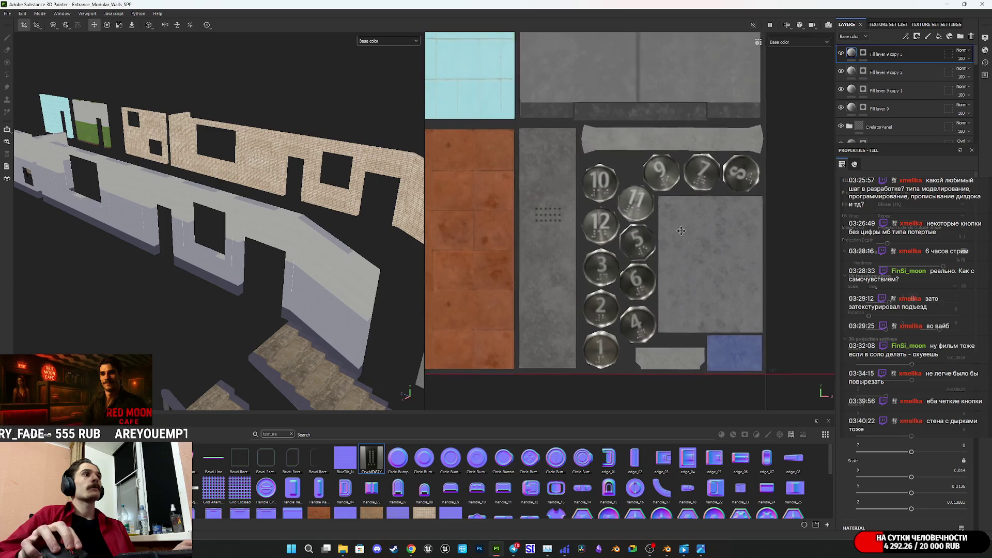
mouse_move(586, 171)
middle_down()
mouse_move(665, 240)
mouse_move(627, 221)
middle_up()
scroll(665, 240, down, 2)
scroll(652, 239, up, 1)
scroll(627, 221, up, 1)
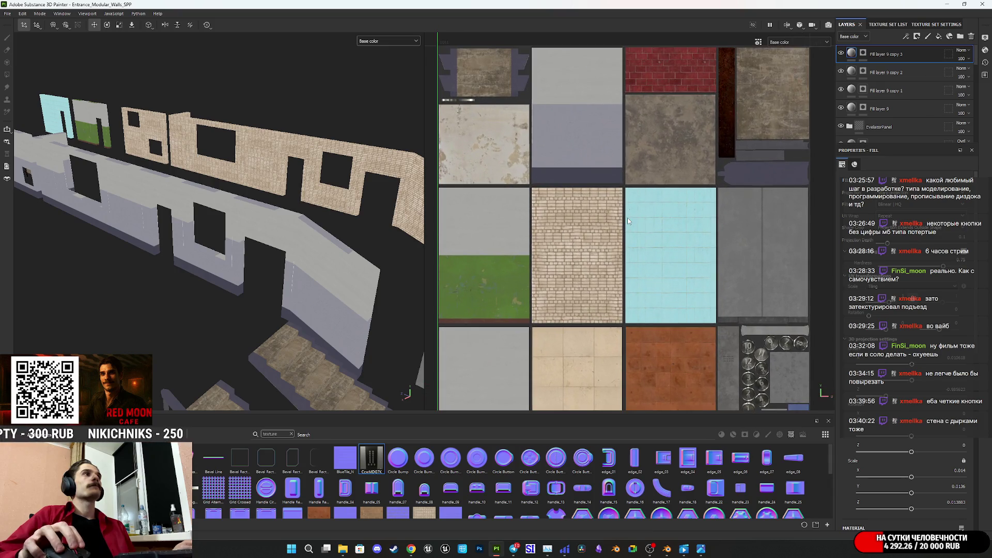
click(386, 41)
click(380, 60)
mouse_move(293, 133)
alt+mouse_down()
mouse_move(222, 222)
mouse_move(120, 217)
mouse_move(381, 173)
mouse_move(302, 216)
alt+mouse_up()
mouse_move(215, 251)
alt+mouse_down()
mouse_move(259, 217)
mouse_move(315, 206)
alt+mouse_up()
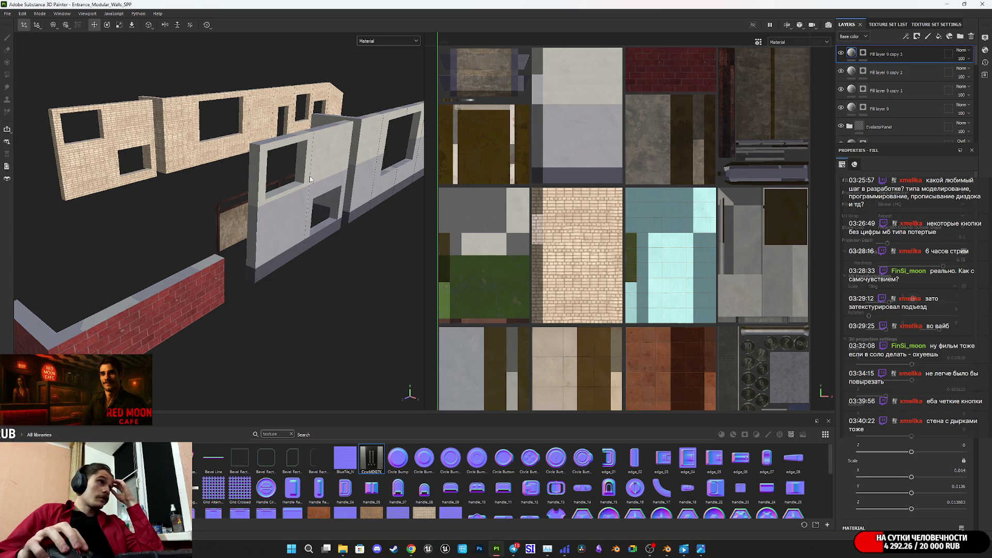
Step: Open the texture export settings and exclude the Light5, Light1, Light and Glass texture sets
click(8, 14)
click(28, 143)
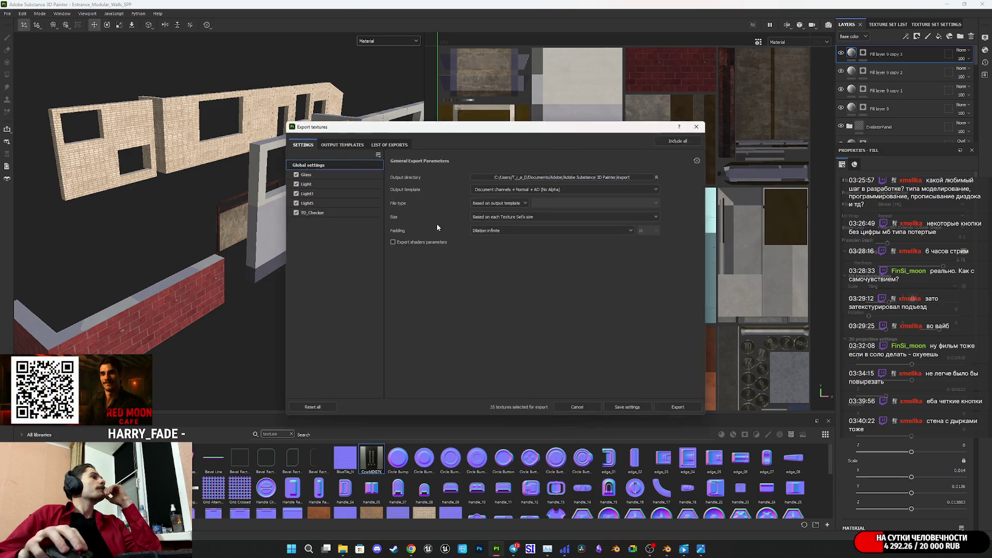
click(293, 203)
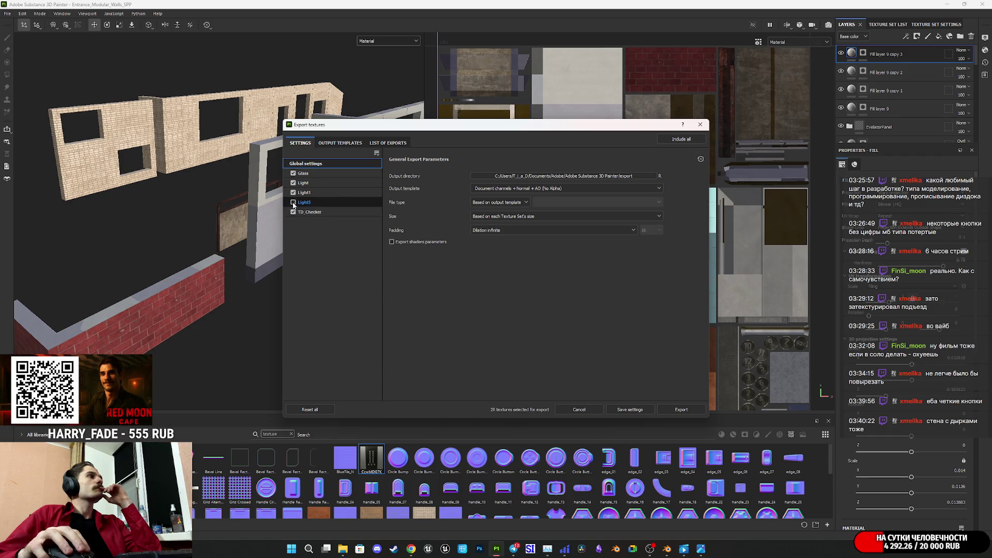
click(293, 192)
click(293, 183)
click(293, 173)
Step: Choose the Unreal Engine 4 (Packed) output template
click(331, 212)
click(320, 163)
click(509, 189)
scroll(516, 243, down, 8)
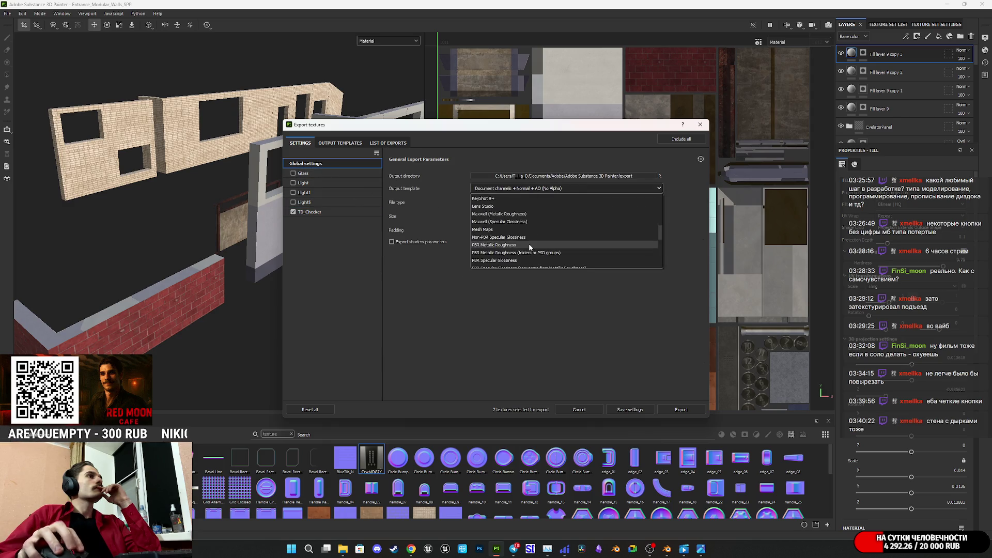
click(516, 230)
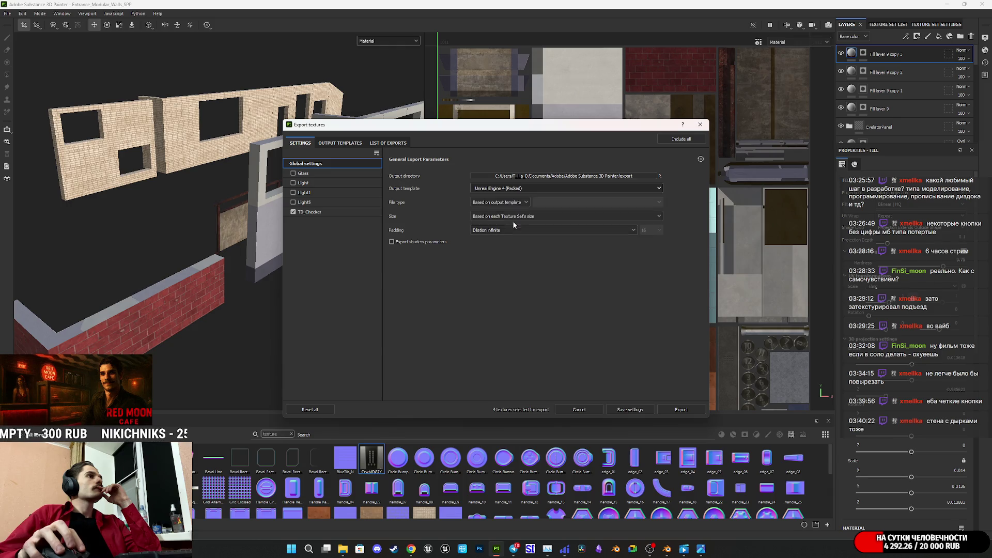
Step: Drop the Metallic and Emissive maps from TD_Checker's export outputs
click(314, 214)
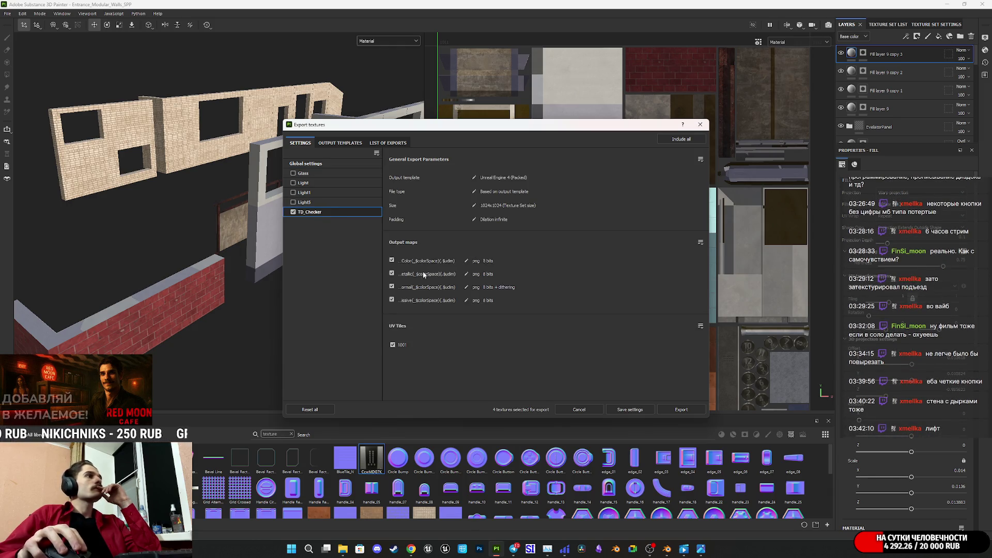
click(392, 299)
click(392, 273)
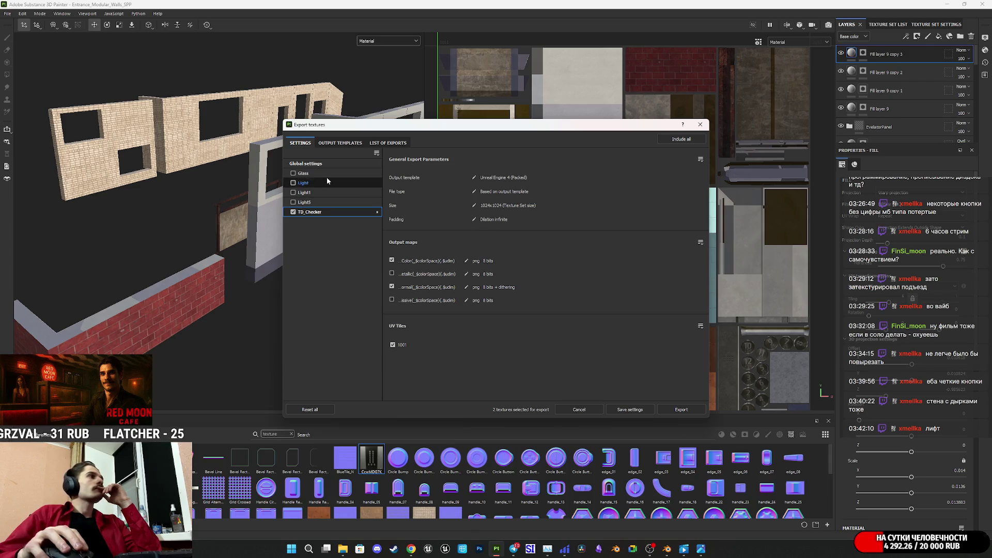
click(313, 163)
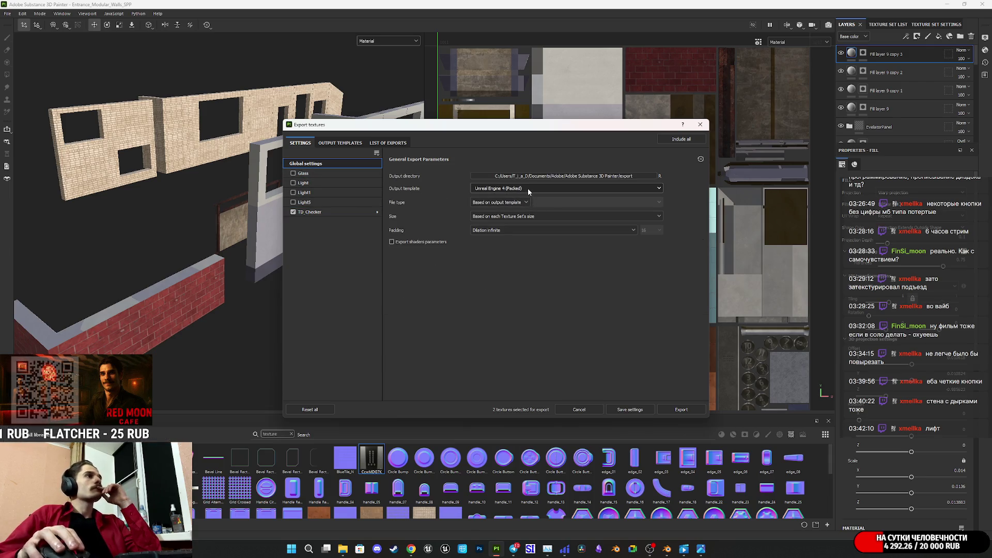
click(642, 177)
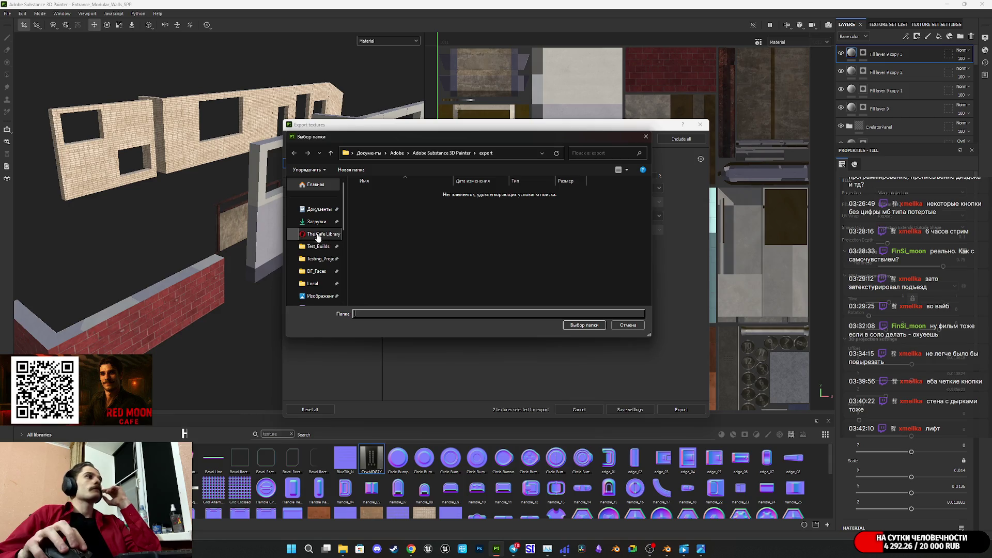
Step: Set the export output folder to G:/The Cafe Library/Asset/Porps_Asset/Entrance Walls
click(318, 233)
double_click(380, 192)
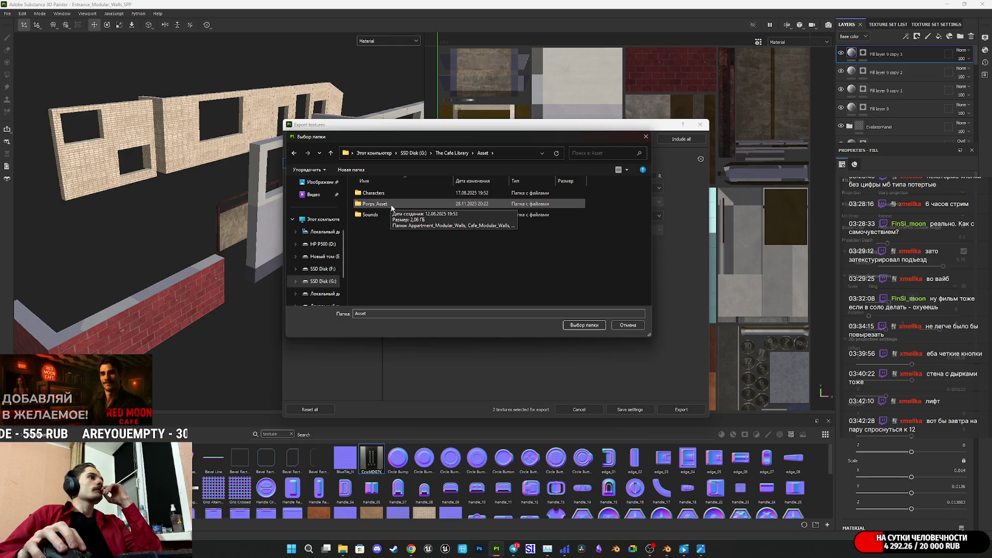
double_click(392, 204)
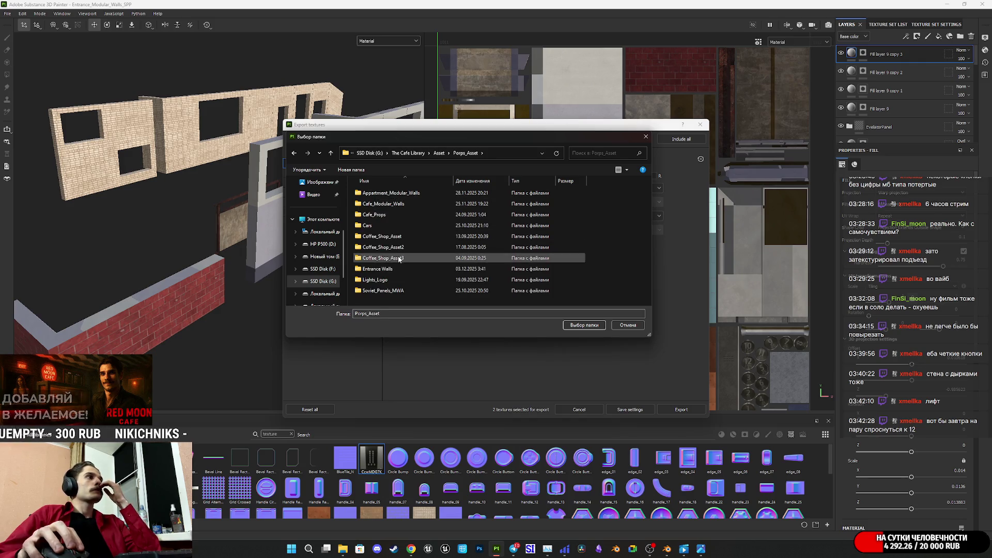
double_click(385, 269)
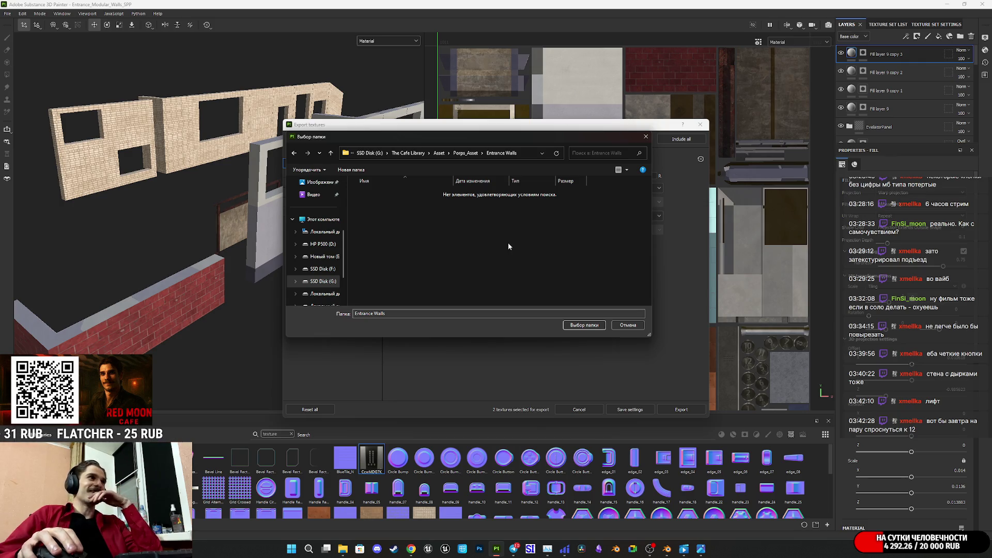
click(585, 325)
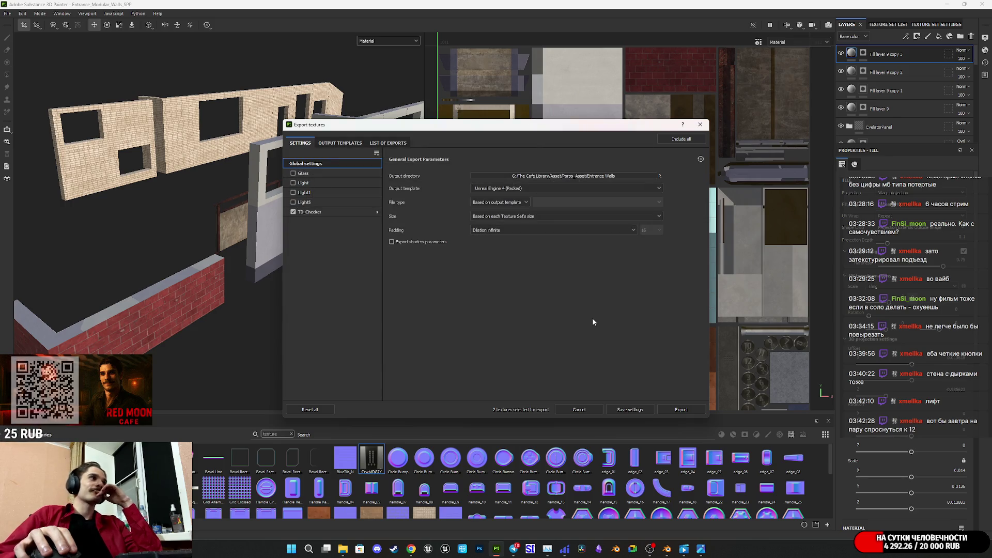
Step: Export TD_Checker's BaseColor and Normal textures and open BaseColor.1001.png
click(674, 410)
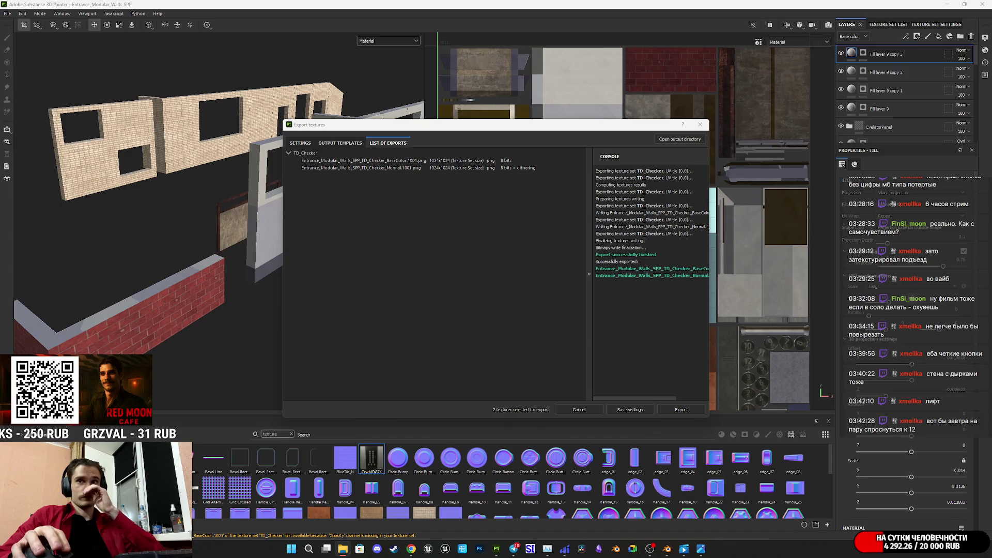
click(651, 269)
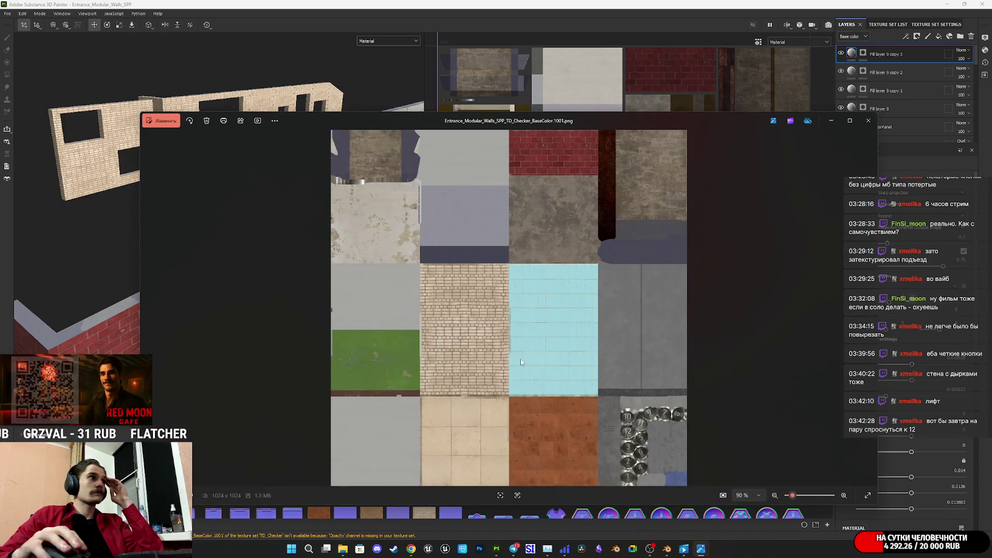
Step: Zoom in and out on the BaseColor atlas, then close Photos and the Export textures dialog
scroll(308, 335, up, 5)
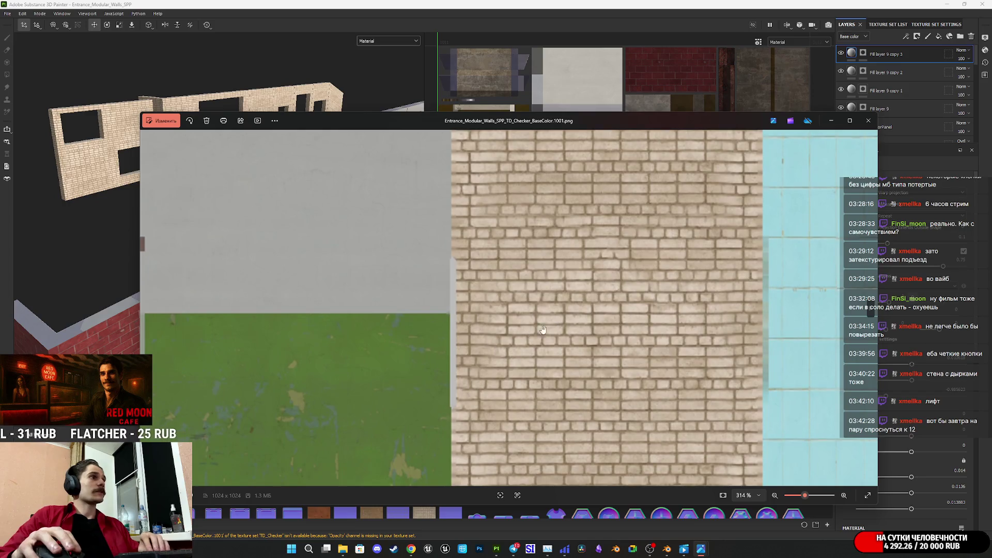
scroll(445, 329, down, 5)
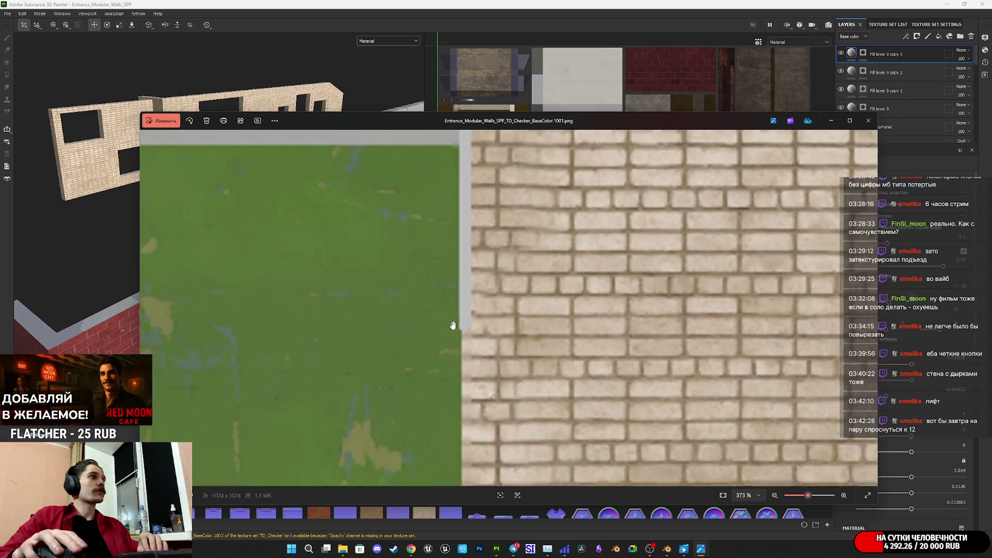
scroll(348, 406, up, 10)
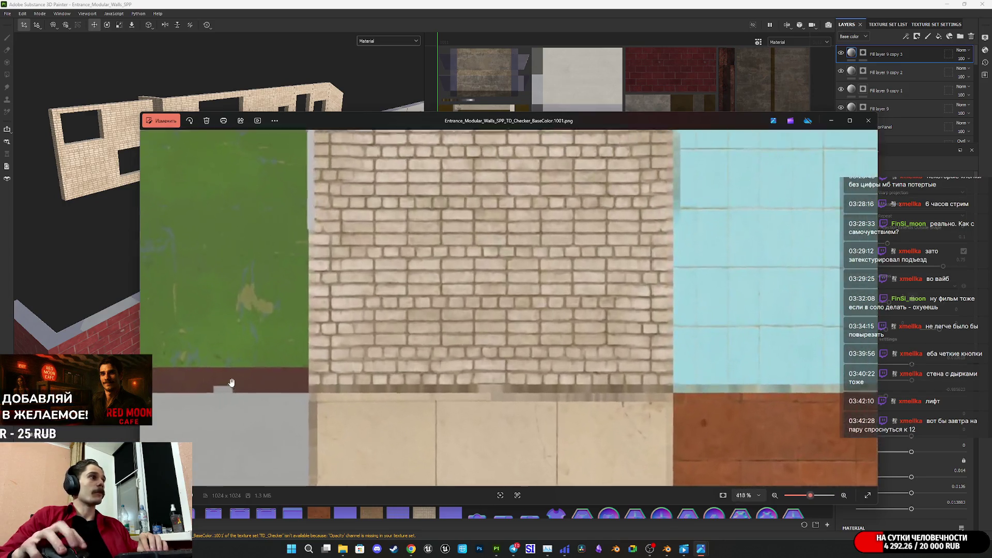
scroll(339, 319, down, 8)
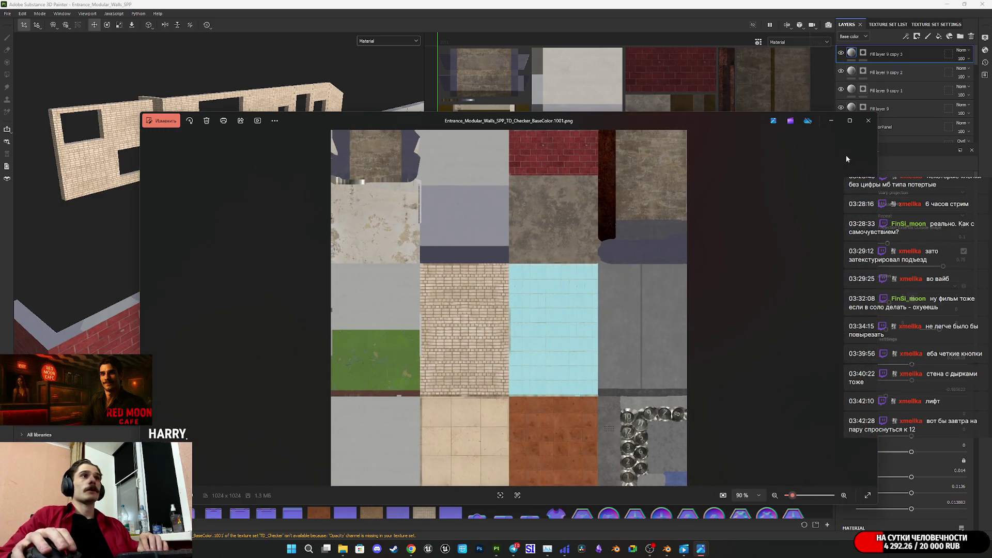
click(868, 120)
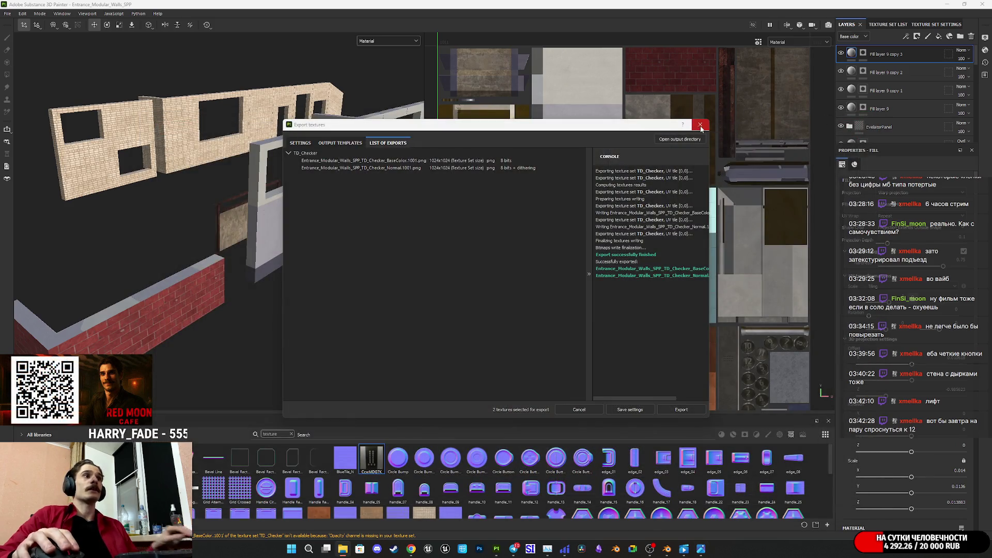
click(700, 124)
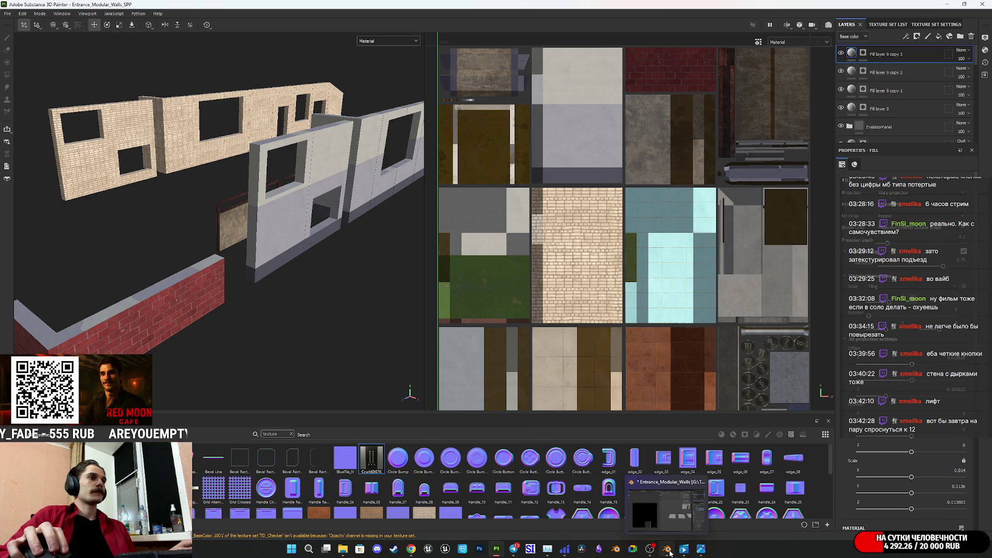
Step: Return to Blender and save Entrance_Modular_Walls.blend
click(668, 550)
scroll(699, 316, down, 5)
middle_drag(700, 317, 610, 331)
scroll(633, 327, up, 2)
key(ctrl+s)
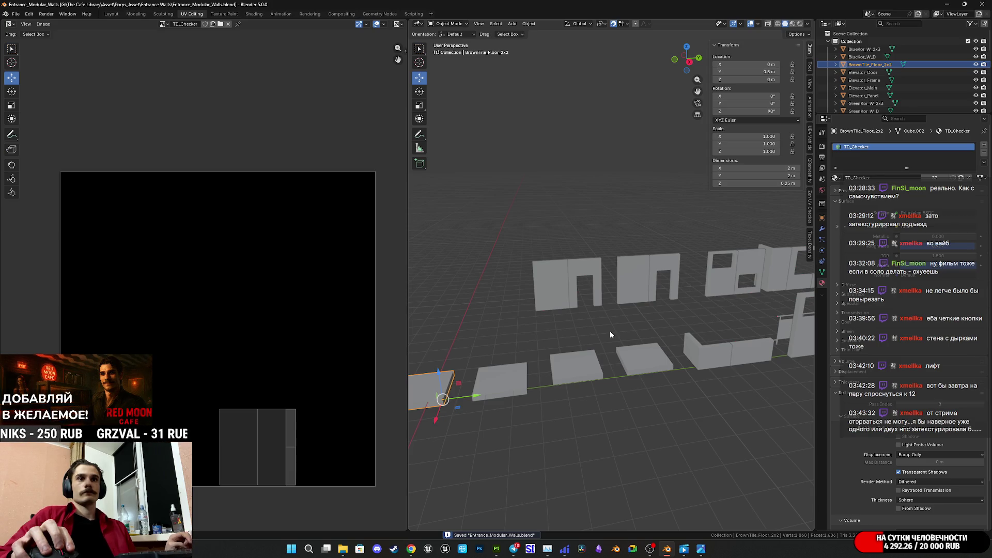
Step: Look over the wall and floor pieces from a top-down view, then a low perspective angle
shift+middle_drag(638, 330, 646, 348)
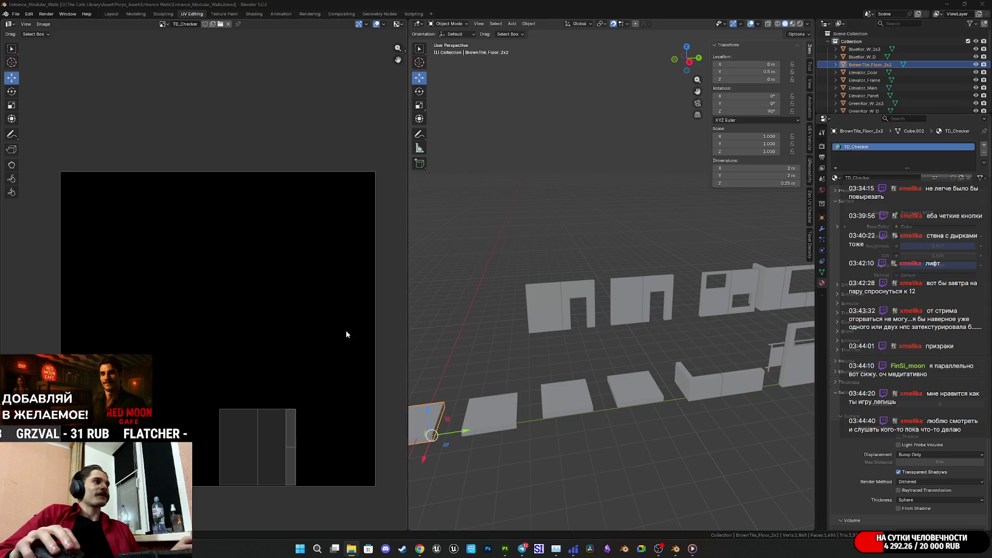
key(KP_7)
mouse_move(684, 384)
middle_down()
mouse_move(688, 429)
mouse_move(679, 358)
middle_up()
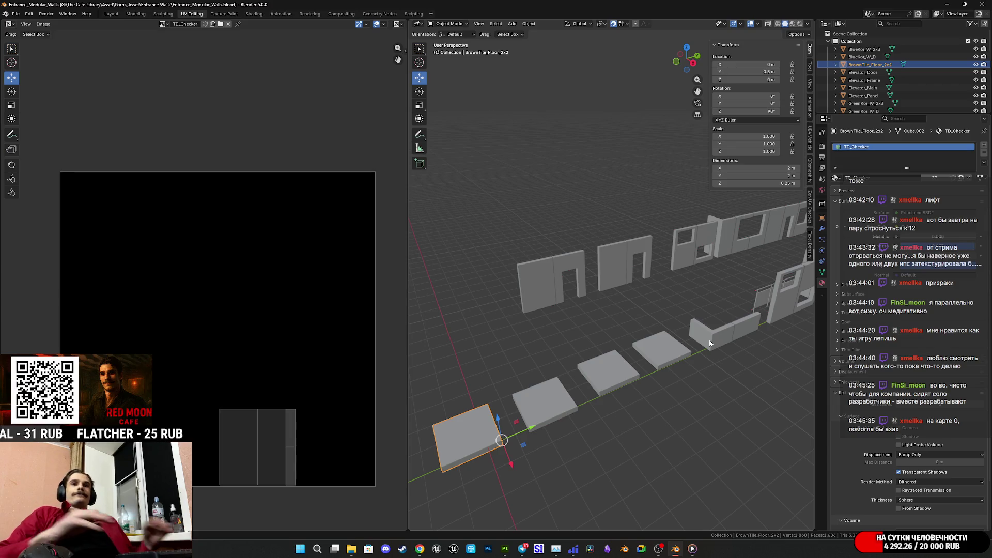
mouse_move(580, 349)
middle_down()
mouse_move(596, 297)
mouse_move(639, 297)
mouse_move(622, 314)
mouse_move(652, 318)
middle_up()
Step: Hide the BlueKor_W_D and GreenKor_W_D door walls and the MainKor_GH_Down wall
click(592, 299)
shift+click(649, 291)
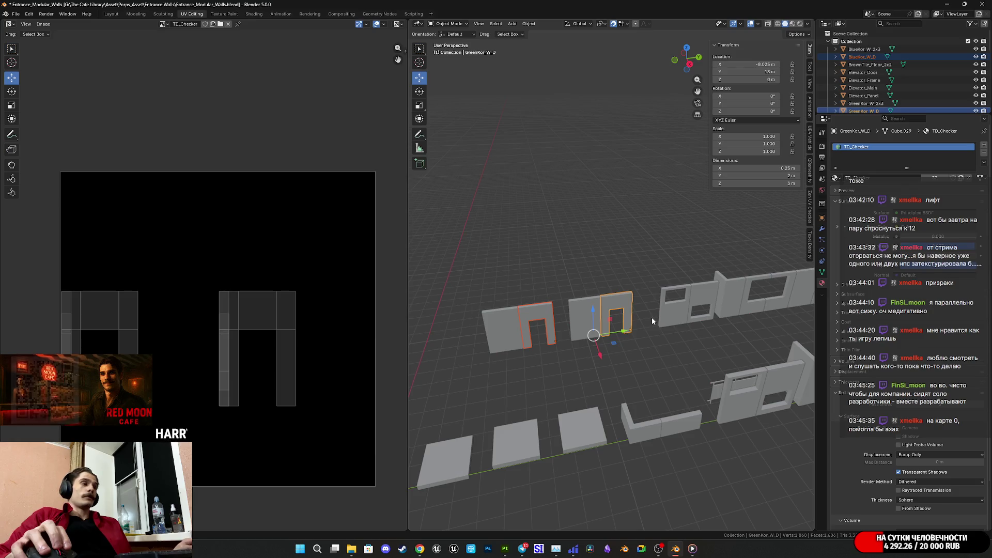
key(h)
mouse_move(679, 320)
shift+middle_down()
mouse_move(665, 335)
mouse_move(542, 341)
shift+middle_up()
click(656, 331)
key(h)
Step: Hide the MainKor_WL window wall and the pieces through MainKor_W_LadderUP
click(586, 337)
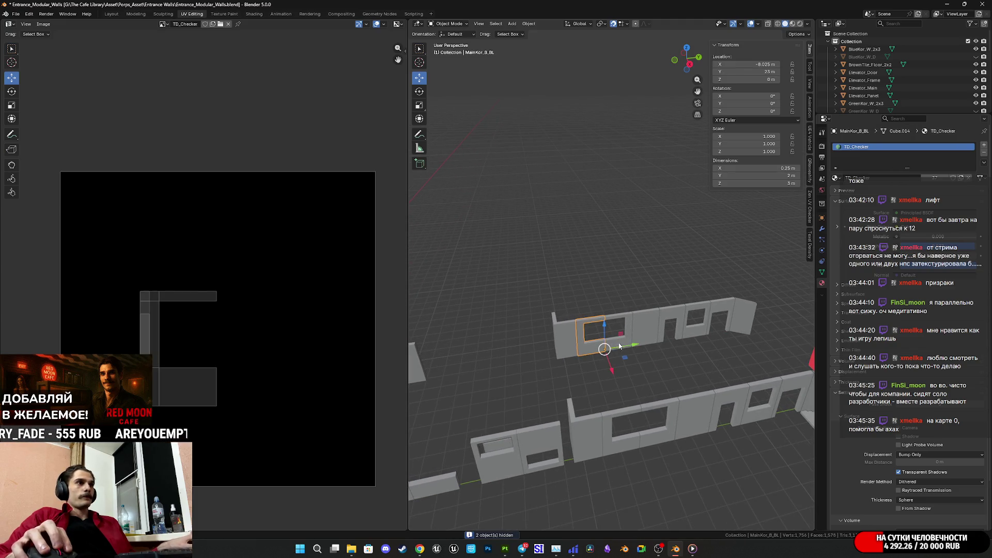
shift+click(673, 312)
shift+click(695, 310)
shift+click(723, 315)
shift+click(746, 311)
key(h)
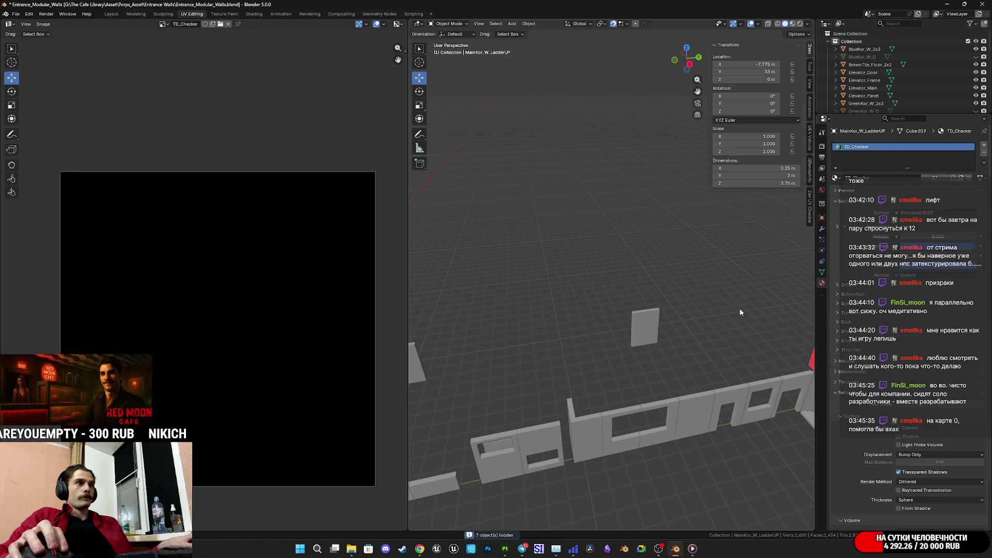
Step: Hide the Outside_W_BD wall and a window wall segment
mouse_move(679, 357)
middle_down()
mouse_move(679, 345)
mouse_move(711, 374)
mouse_move(627, 328)
mouse_move(610, 358)
middle_up()
scroll(611, 358, up, 4)
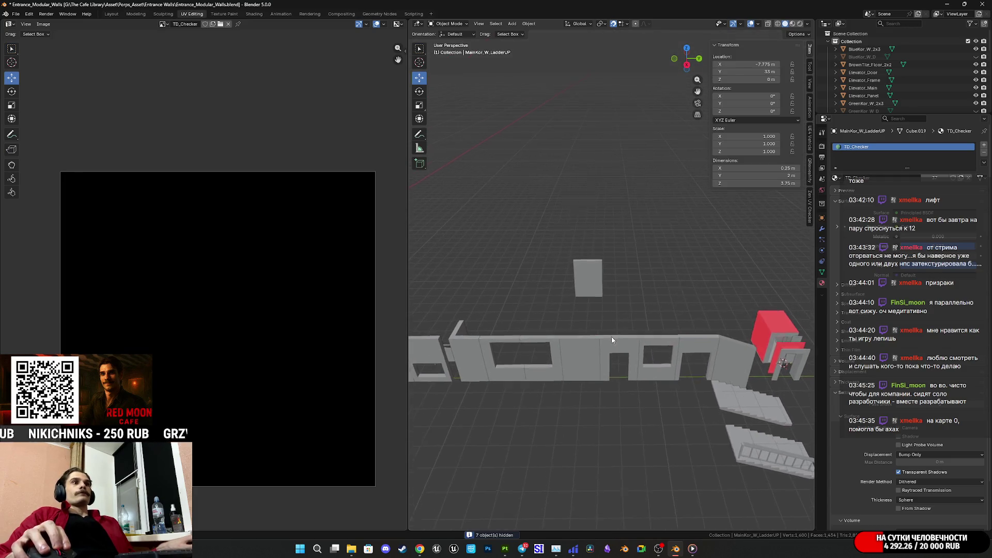
mouse_move(631, 322)
shift+middle_down()
mouse_move(628, 309)
mouse_move(714, 305)
shift+middle_up()
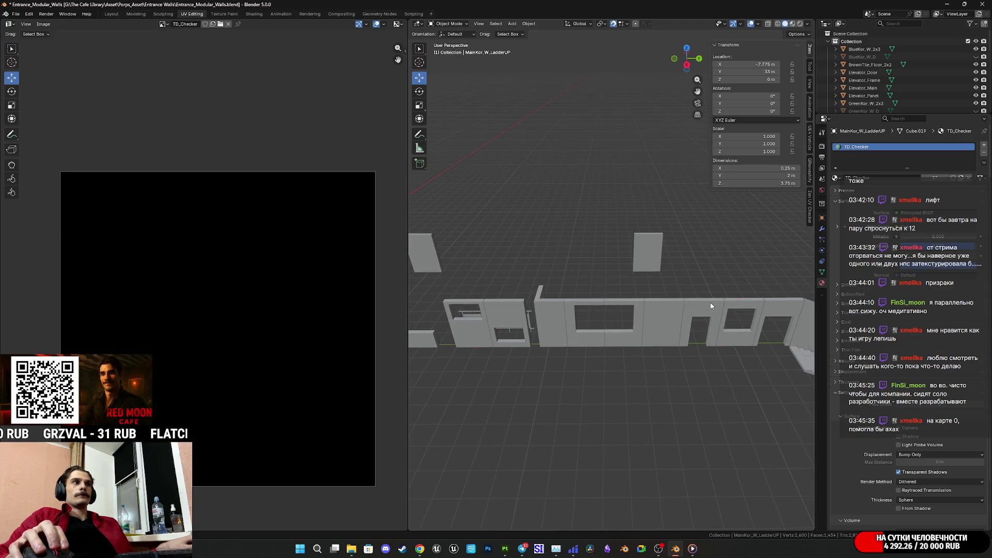
scroll(711, 306, down, 4)
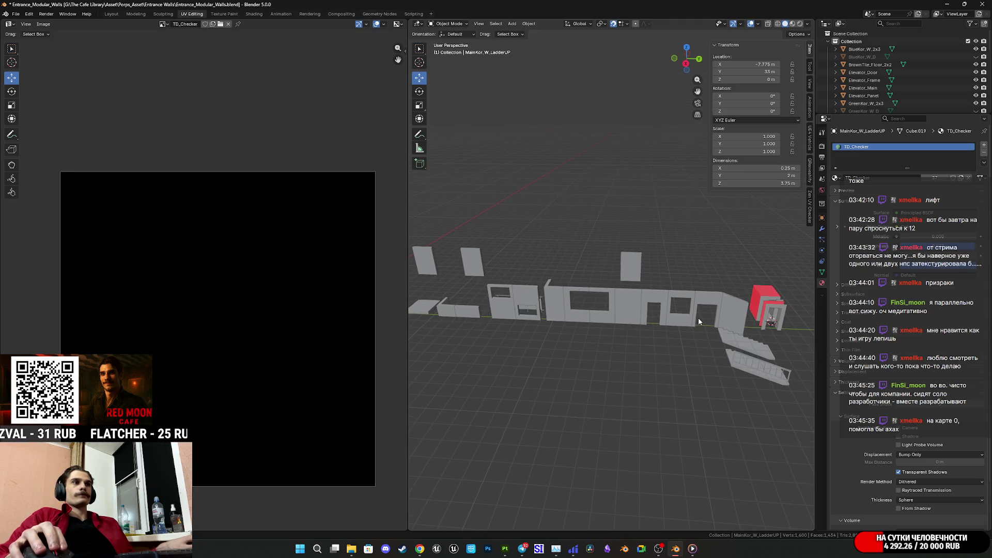
click(706, 302)
key(h)
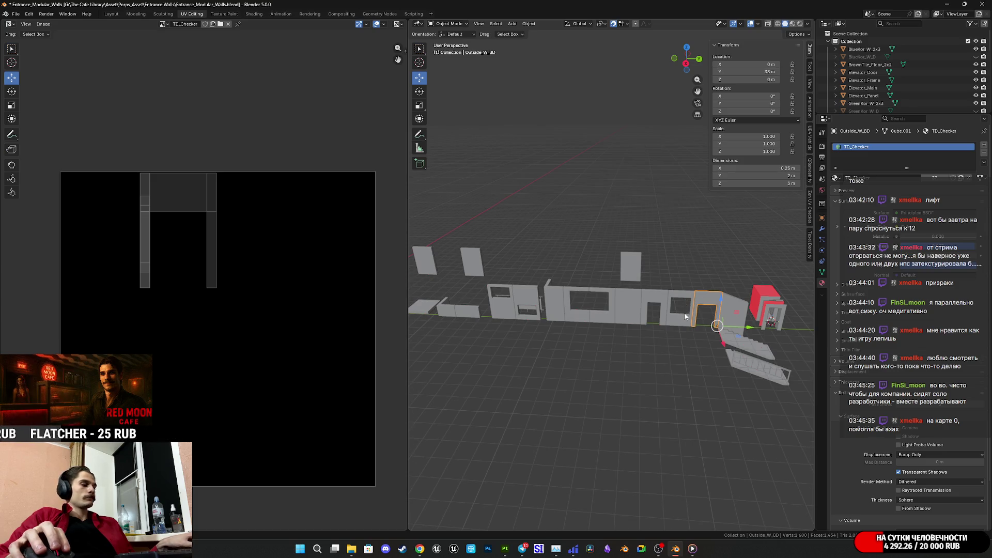
click(679, 324)
key(h)
Step: Hide the Outside_W_D door segment, another window segment, and the Outside_WL wall
click(654, 303)
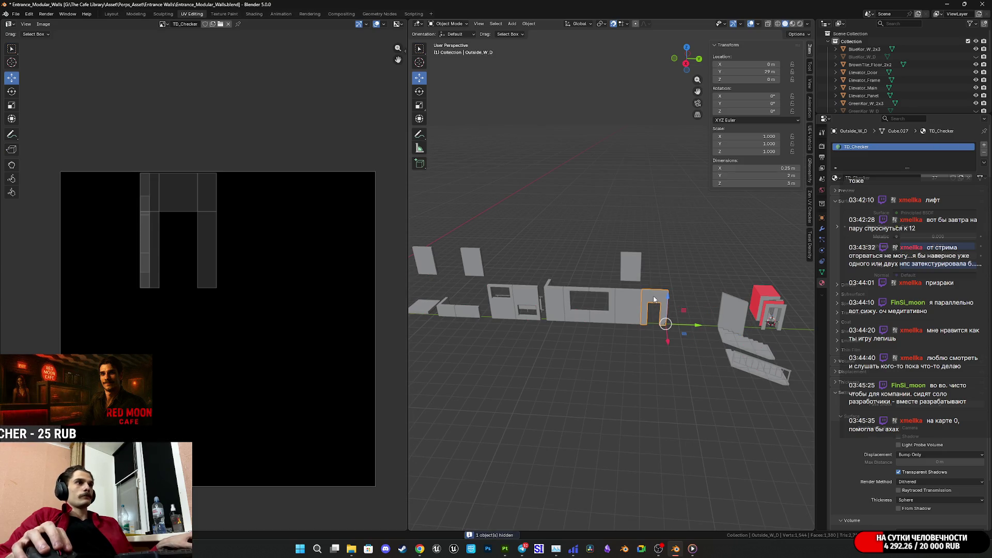
key(h)
click(598, 321)
key(h)
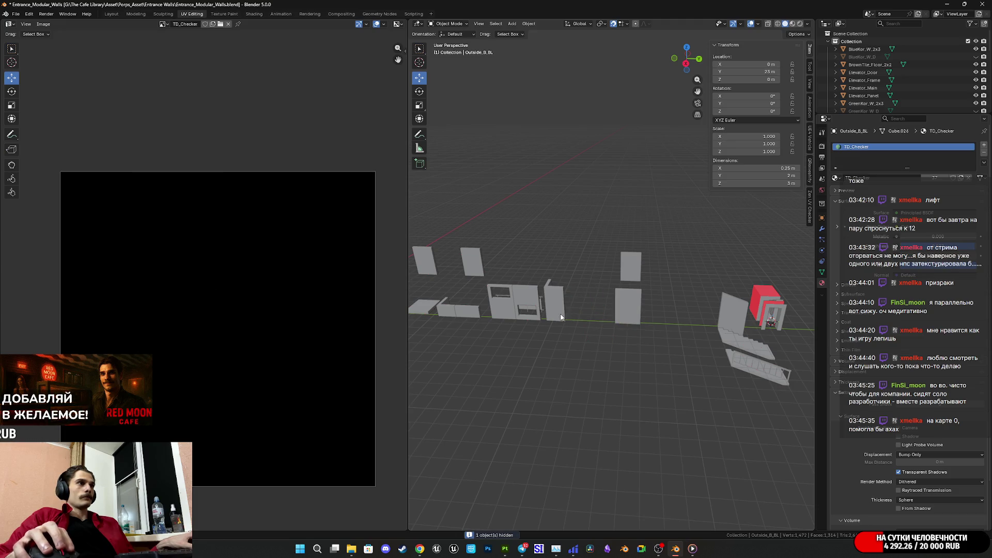
click(555, 316)
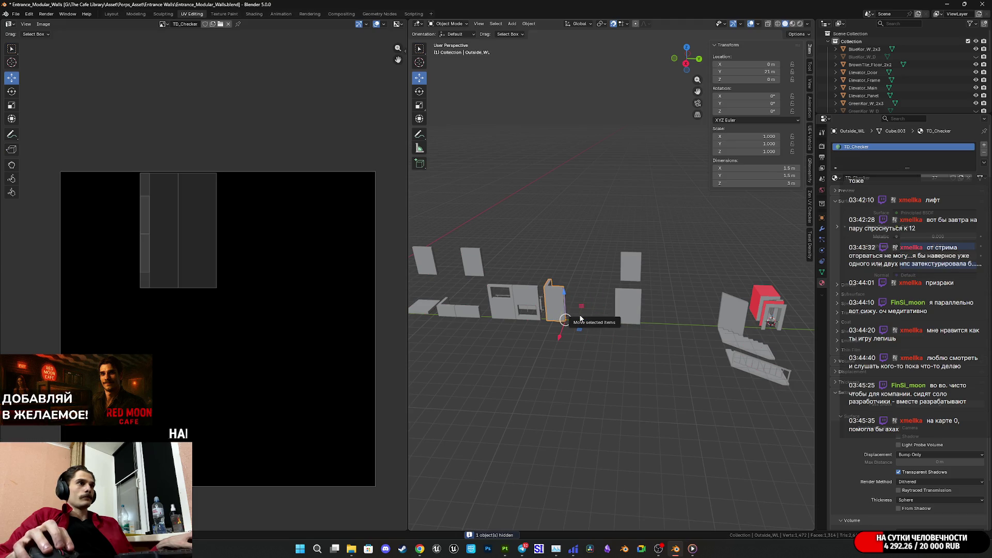
key(h)
Step: Hide the Outside_GH_Up wall
mouse_move(579, 314)
shift+middle_down()
mouse_move(559, 308)
mouse_move(682, 318)
mouse_move(661, 321)
mouse_move(714, 341)
shift+middle_up()
click(650, 321)
key(h)
Step: Orbit around the remaining walls and view Outside_W_2x3's UVs in Edit Mode
scroll(535, 311, up, 5)
scroll(629, 309, down, 4)
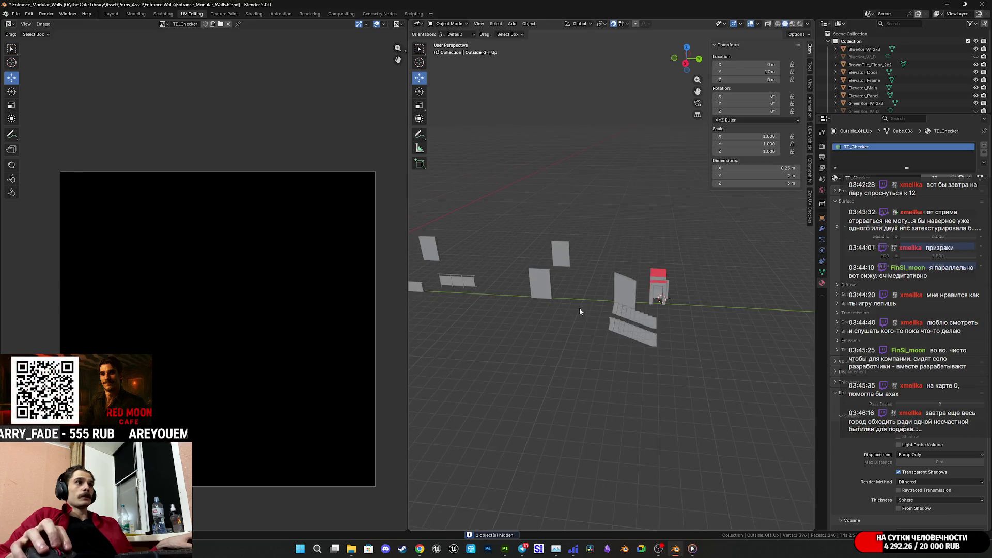
scroll(589, 310, up, 2)
mouse_move(637, 328)
middle_down()
mouse_move(647, 336)
mouse_move(714, 331)
middle_up()
scroll(667, 331, up, 5)
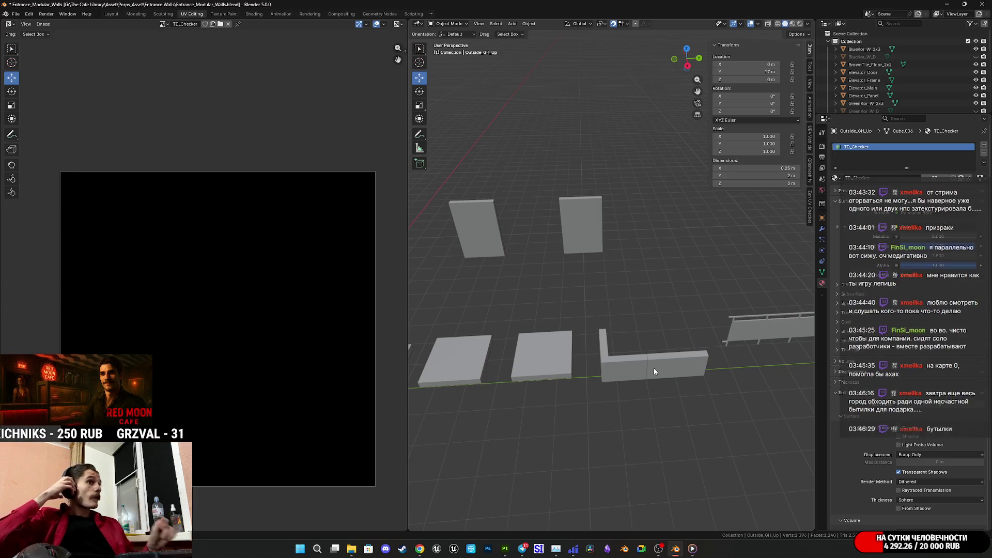
scroll(659, 365, down, 3)
mouse_move(685, 329)
middle_down()
mouse_move(569, 326)
mouse_move(640, 299)
mouse_move(712, 313)
mouse_move(595, 334)
mouse_move(677, 339)
mouse_move(652, 341)
middle_up()
scroll(640, 299, up, 3)
click(668, 325)
key(Tab)
key(Tab)
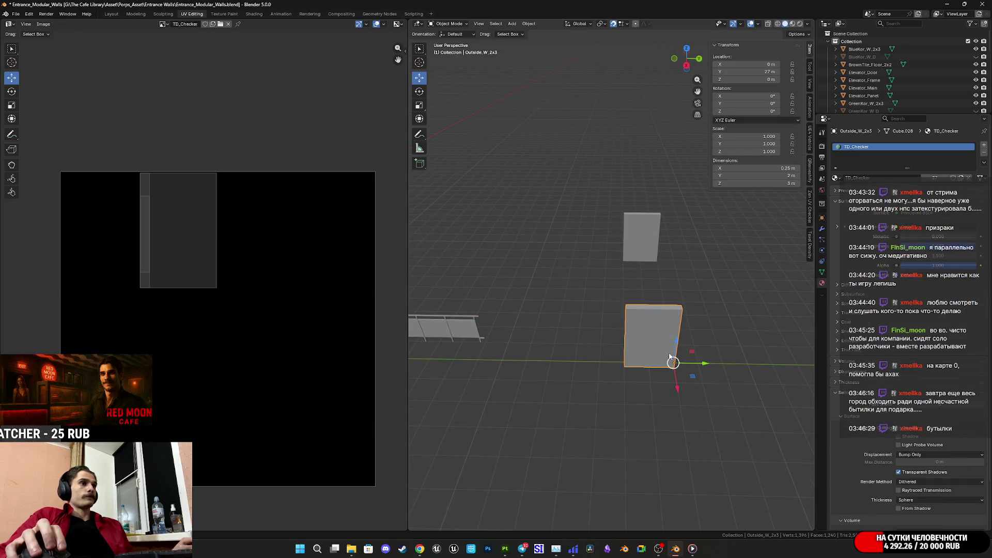
Step: Duplicate the Outside_W_2x3 wall and move the copy 3 m along Y
key(shift+d)
right_click(671, 361)
key(g)
key(y)
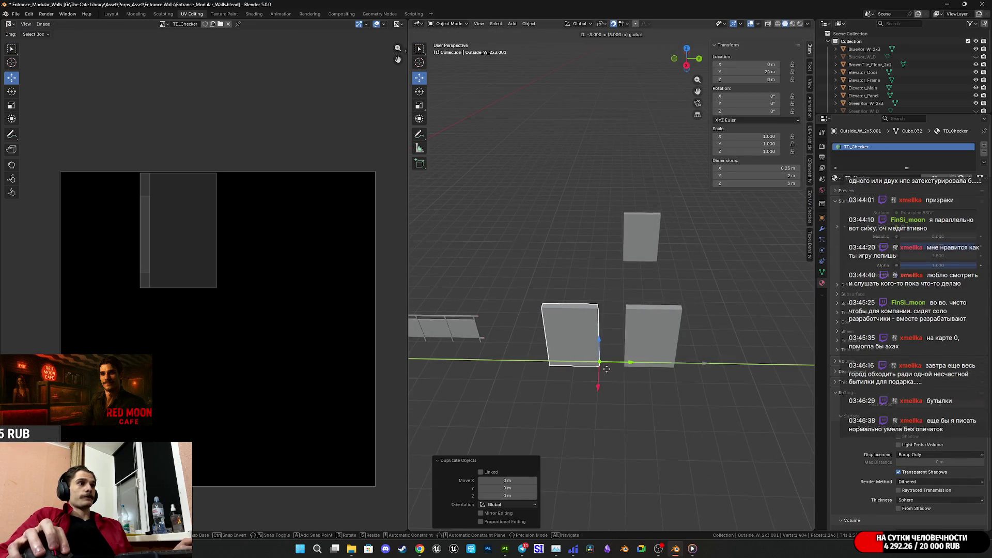
click(613, 368)
Step: Duplicate the MainKor_W_2x3 wall and move the copy -3 m along Y
click(636, 251)
key(shift+d)
right_click(636, 251)
key(g)
key(y)
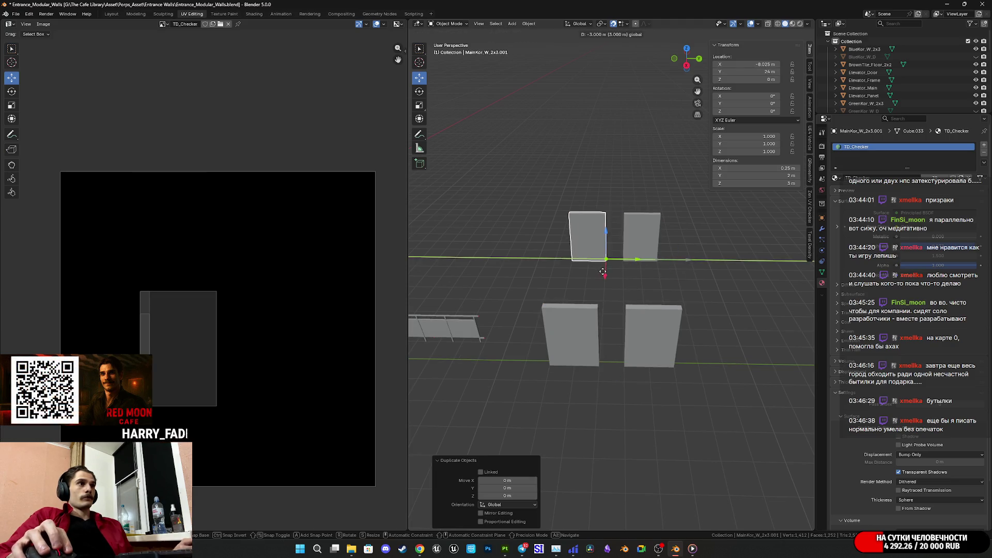
click(603, 271)
Step: Try deleting a face on the copied MainKor wall, then undo and redo it
key(Tab)
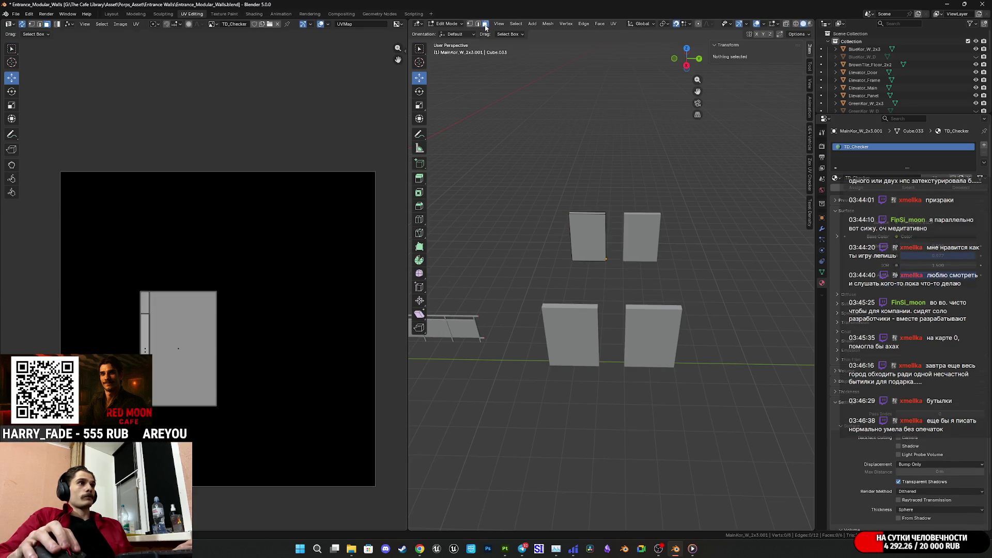
middle_drag(580, 216, 544, 295)
middle_drag(471, 325, 496, 314)
click(496, 315)
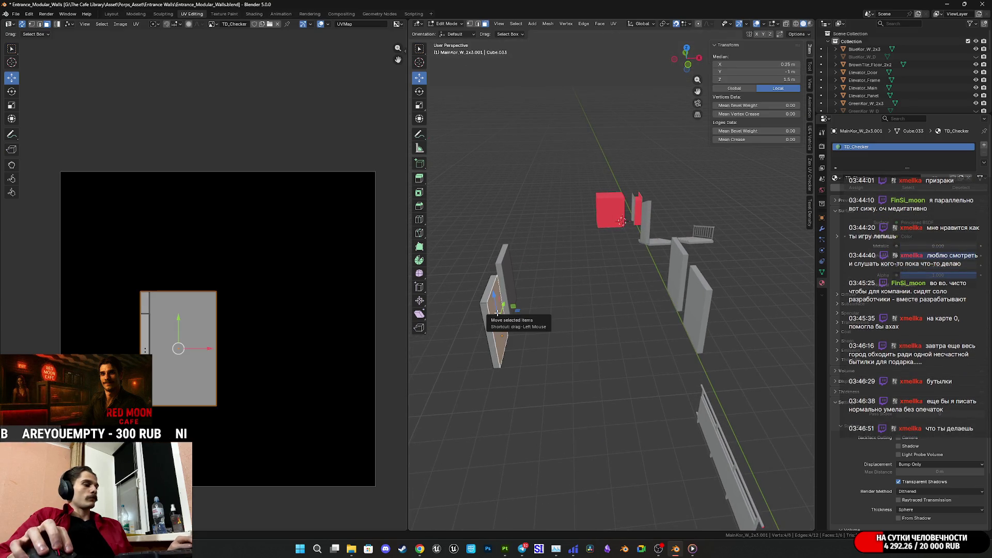
key(h)
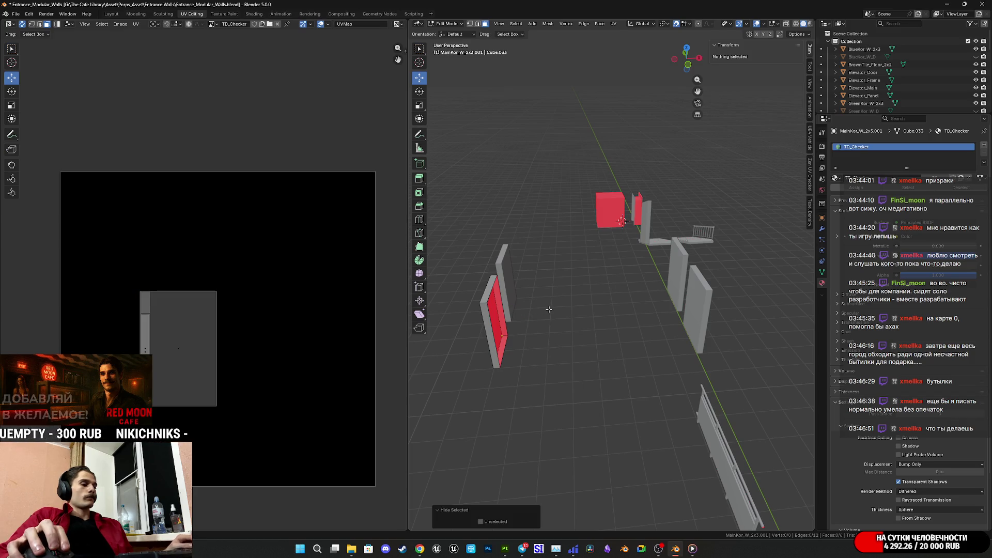
key(alt+h)
key(x)
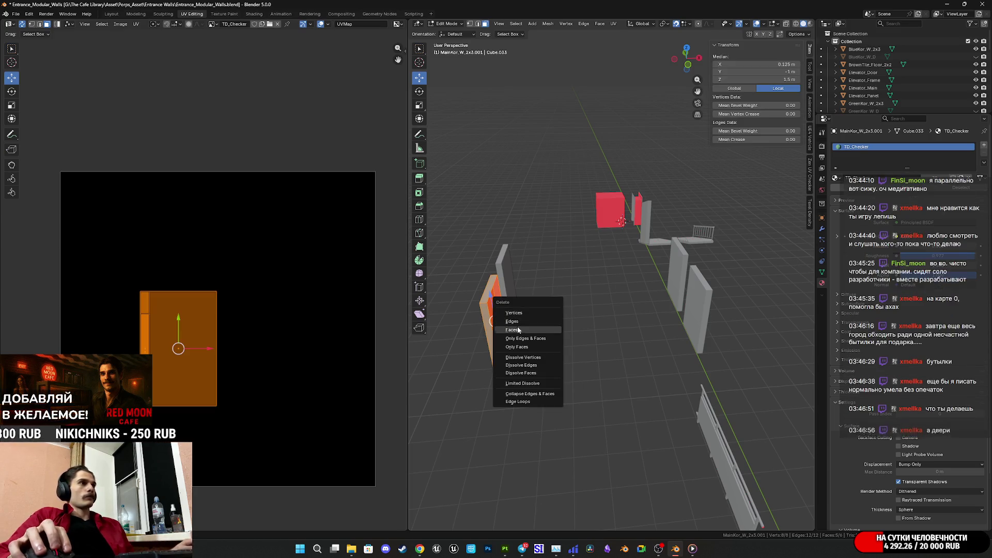
click(518, 331)
key(ctrl+z)
key(ctrl+z)
key(ctrl+shift+z)
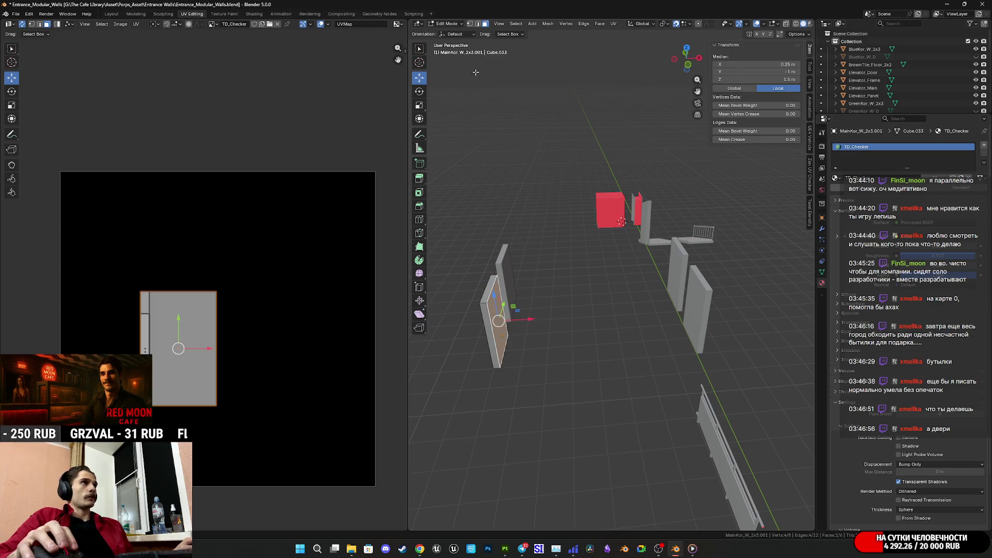
Step: Delete the copied MainKor wall's extra faces, leaving a single flat face
mouse_move(594, 258)
middle_down()
mouse_move(618, 295)
mouse_move(640, 269)
mouse_move(669, 300)
middle_up()
key(l)
shift+click(618, 295)
key(x)
click(612, 297)
key(Tab)
Step: Delete the original MainKor_W_2x3 wall's extra faces so only one flat face remains
click(640, 273)
key(Tab)
scroll(651, 284, up, 3)
click(626, 290)
shift+click(636, 269)
middle_drag(636, 269, 603, 323)
shift+click(632, 303)
shift+click(568, 331)
key(x)
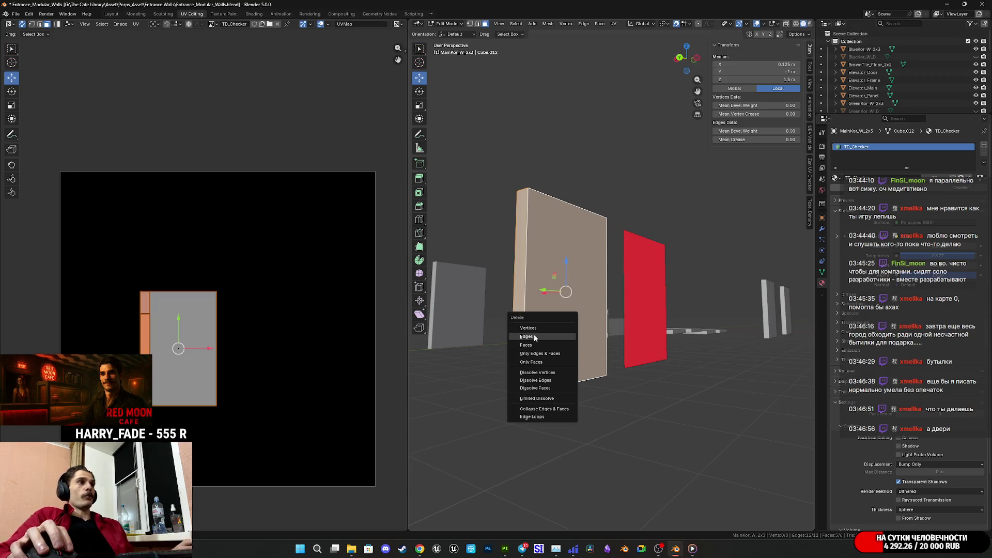
click(534, 345)
mouse_move(535, 345)
middle_down()
mouse_move(646, 334)
mouse_move(633, 355)
mouse_move(642, 380)
mouse_move(653, 365)
middle_up()
key(Tab)
click(646, 373)
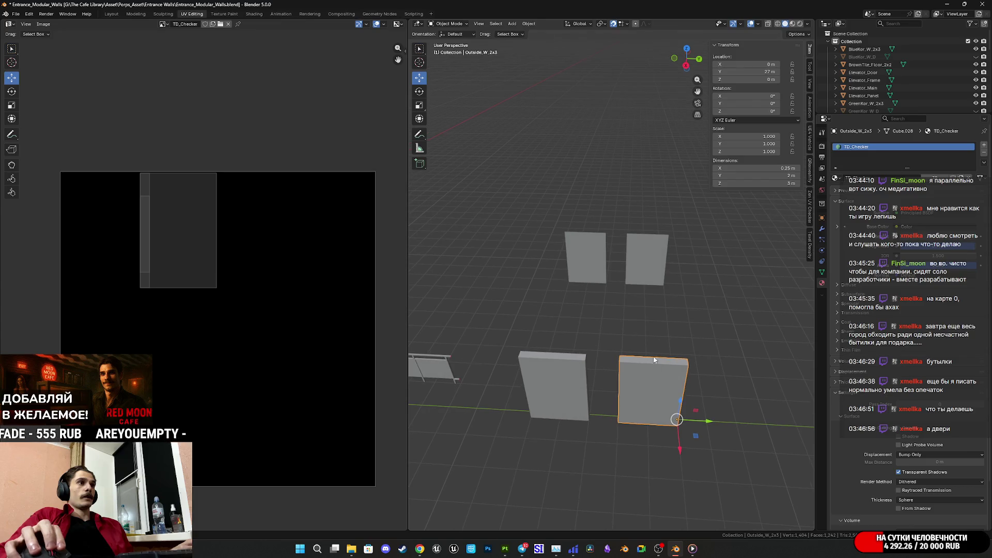
Step: Check the MainKor_W_2x3 wall's UVs, then hide it
click(647, 271)
key(Tab)
mouse_move(647, 270)
middle_down()
mouse_move(699, 283)
mouse_move(663, 277)
mouse_move(643, 253)
mouse_move(656, 284)
middle_up()
key(Tab)
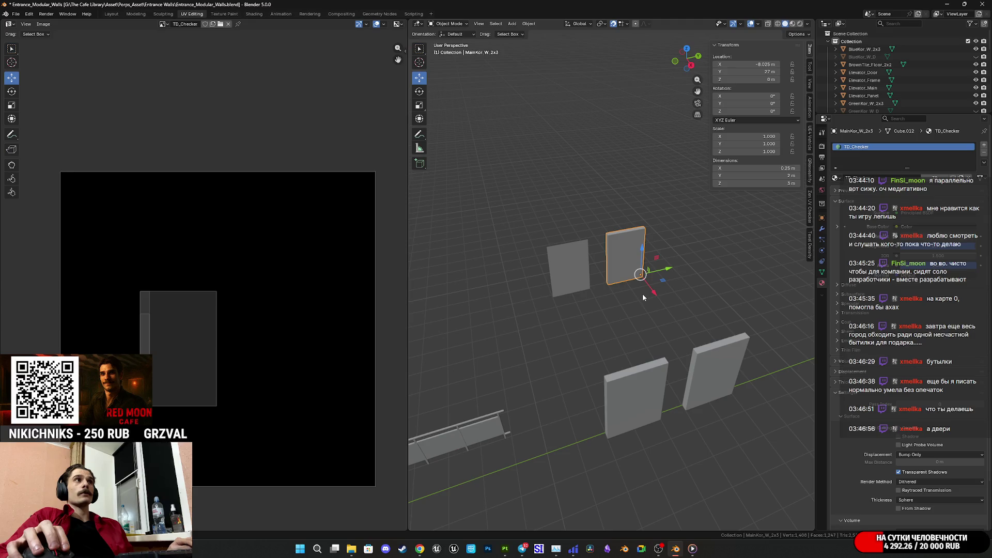
key(h)
Step: Hide the right-hand lower 2x3 wall
click(564, 273)
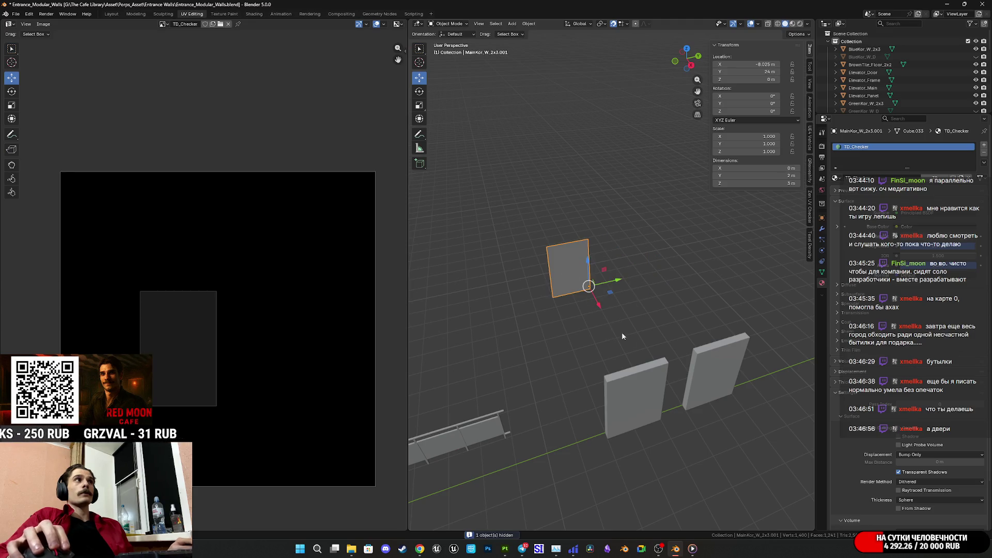
click(629, 380)
click(708, 380)
key(h)
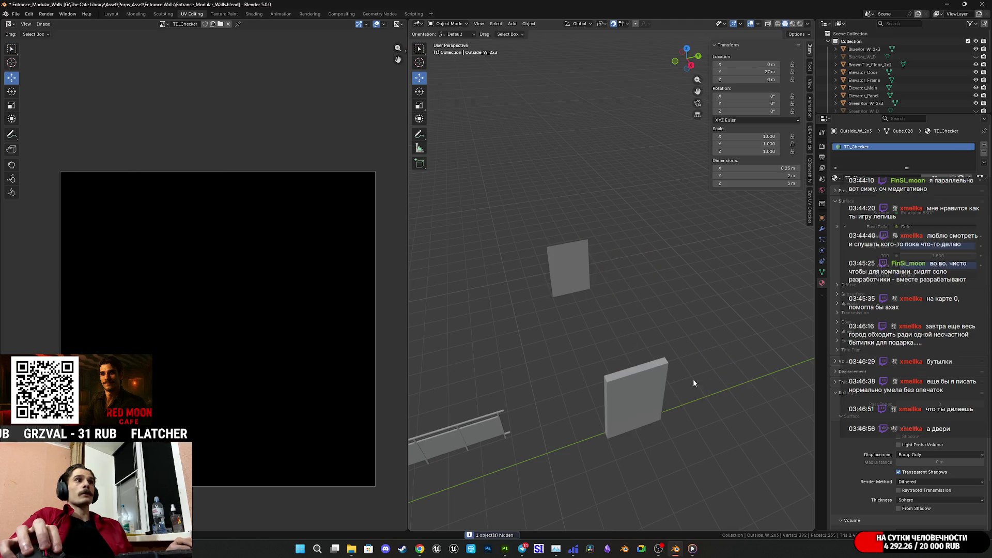
Step: Inspect the UVs of the left lower wall and the wall near the stairs
click(645, 393)
key(Tab)
mouse_move(646, 392)
middle_down()
mouse_move(630, 308)
mouse_move(609, 320)
mouse_move(666, 318)
mouse_move(661, 301)
mouse_move(662, 323)
mouse_move(601, 319)
middle_up()
key(Tab)
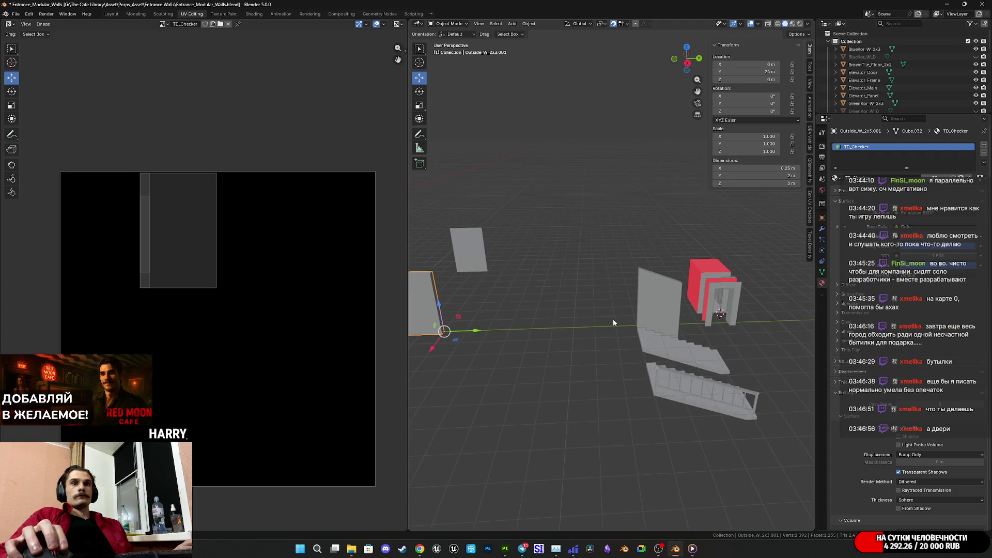
scroll(620, 323, up, 4)
click(674, 309)
key(Tab)
mouse_move(672, 310)
middle_down()
mouse_move(588, 309)
mouse_move(827, 320)
middle_up()
scroll(594, 294, up, 3)
Step: Hide the Outside_W_2x3.001 wall
key(Tab)
scroll(588, 310, down, 3)
click(446, 315)
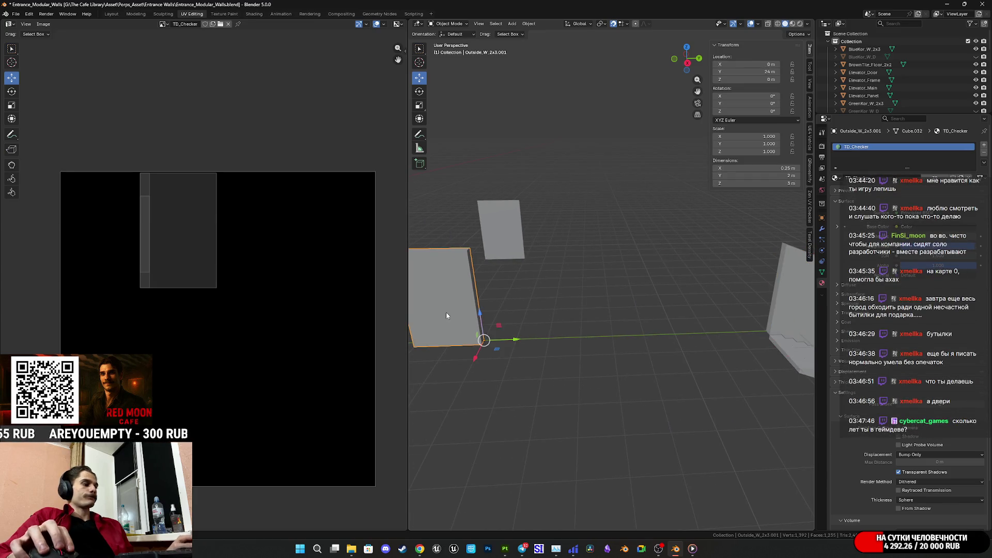
key(h)
Step: Duplicate Outside_W_LadderUP and move the copy -3 m along Y to 30 m
mouse_move(454, 321)
middle_down()
mouse_move(656, 330)
mouse_move(733, 317)
middle_up()
click(732, 318)
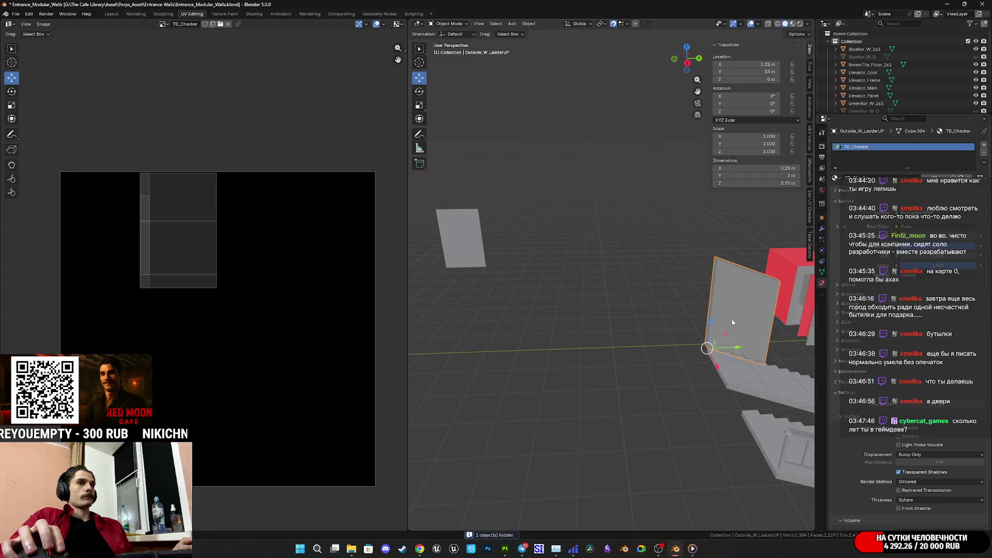
key(shift+d)
right_click(732, 323)
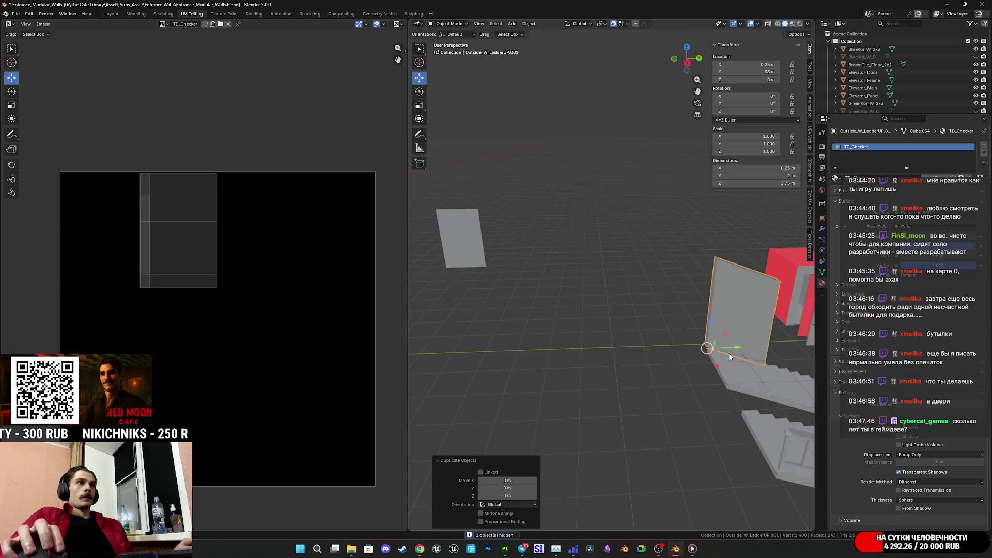
key(g)
key(y)
click(611, 357)
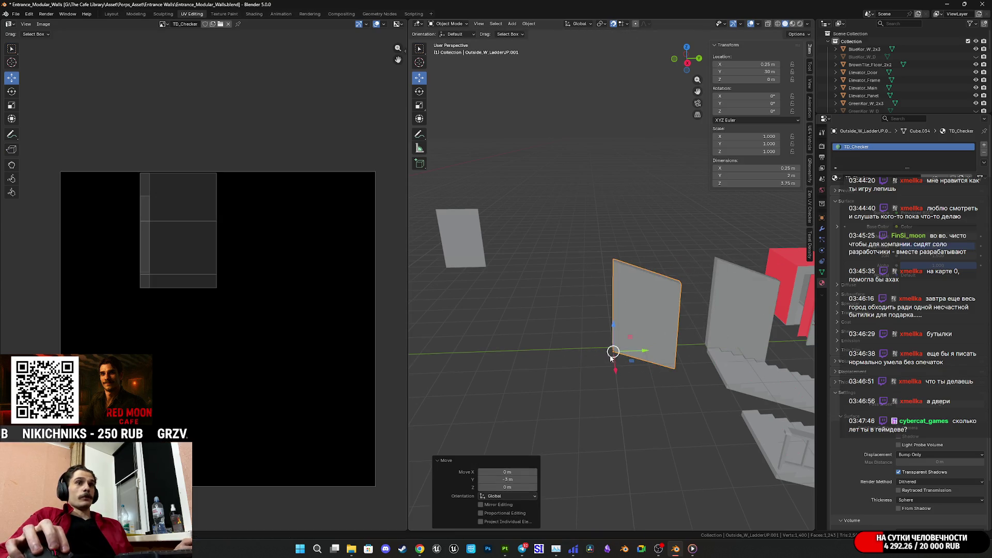
Step: Inspect the copied ladder wall's faces in Edit Mode, then hide the copy
key(Tab)
mouse_move(613, 353)
middle_down()
mouse_move(684, 349)
mouse_move(665, 359)
mouse_move(647, 331)
mouse_move(631, 333)
mouse_move(626, 355)
mouse_move(653, 351)
middle_up()
key(a)
click(600, 360)
key(l)
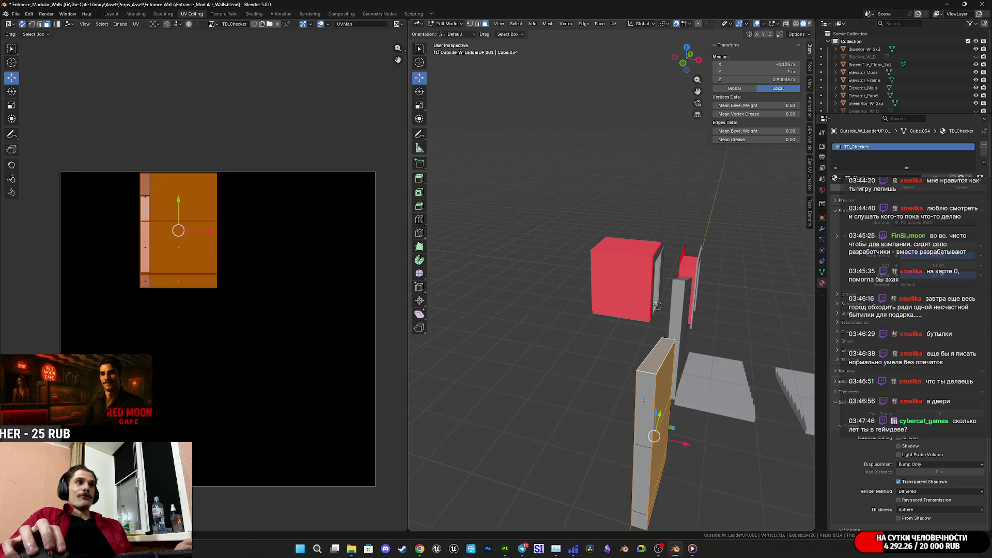
key(alt+a)
alt+click(639, 479)
click(651, 391)
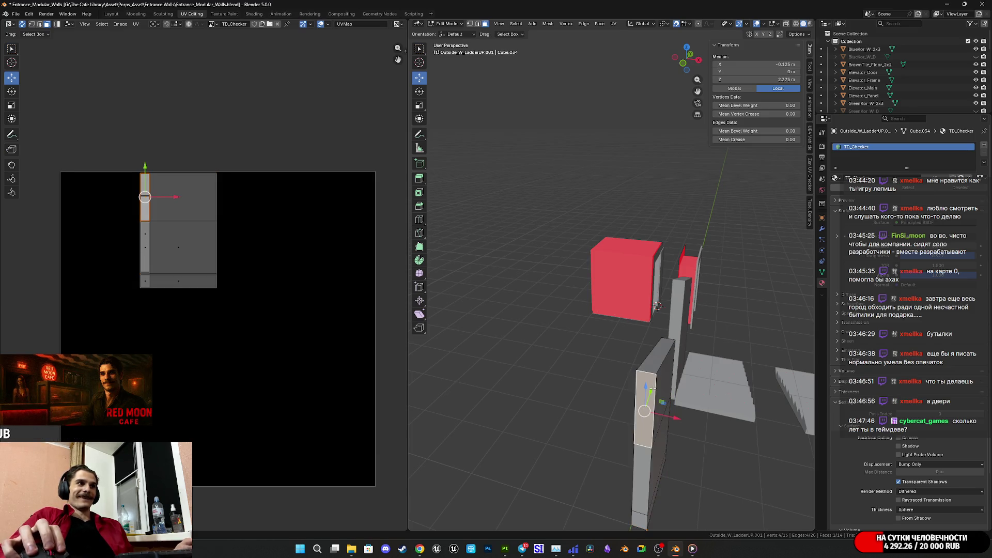
key(Tab)
key(h)
Step: Pull back and orbit to a steeper view over the floor tiles
mouse_move(721, 317)
middle_down()
mouse_move(586, 308)
mouse_move(662, 293)
mouse_move(637, 302)
mouse_move(618, 293)
middle_up()
scroll(622, 297, down, 5)
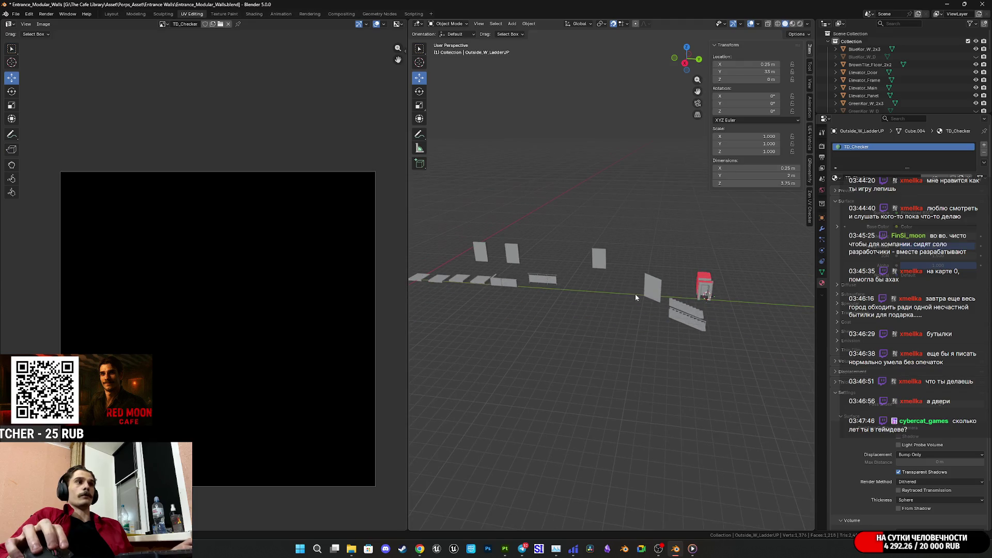
scroll(603, 290, up, 2)
mouse_move(602, 290)
middle_down()
mouse_move(660, 313)
mouse_move(676, 288)
mouse_move(602, 284)
middle_up()
scroll(602, 284, up, 1)
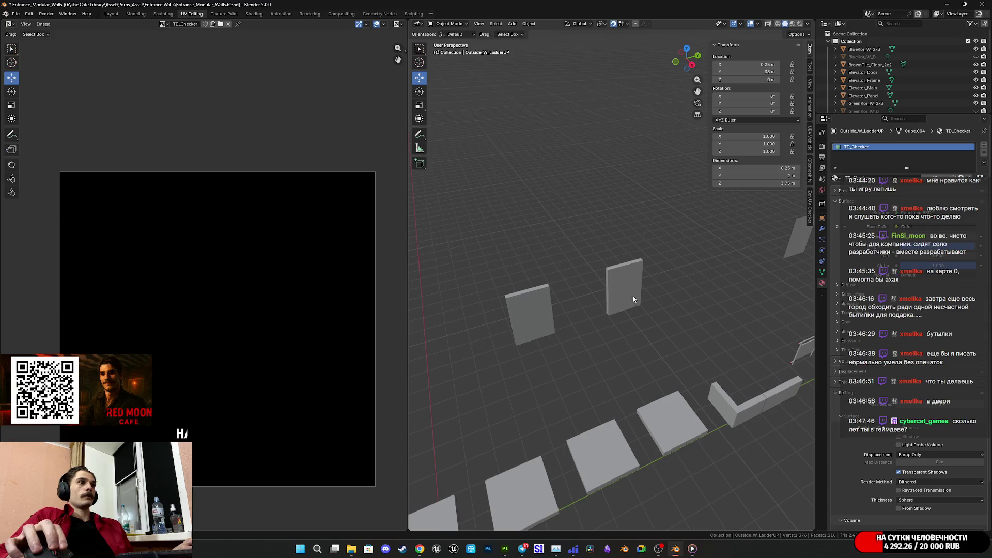
Step: Duplicate the GreenKor_W_2x3 wall 3 m along Y and hide the original
click(628, 290)
key(Tab)
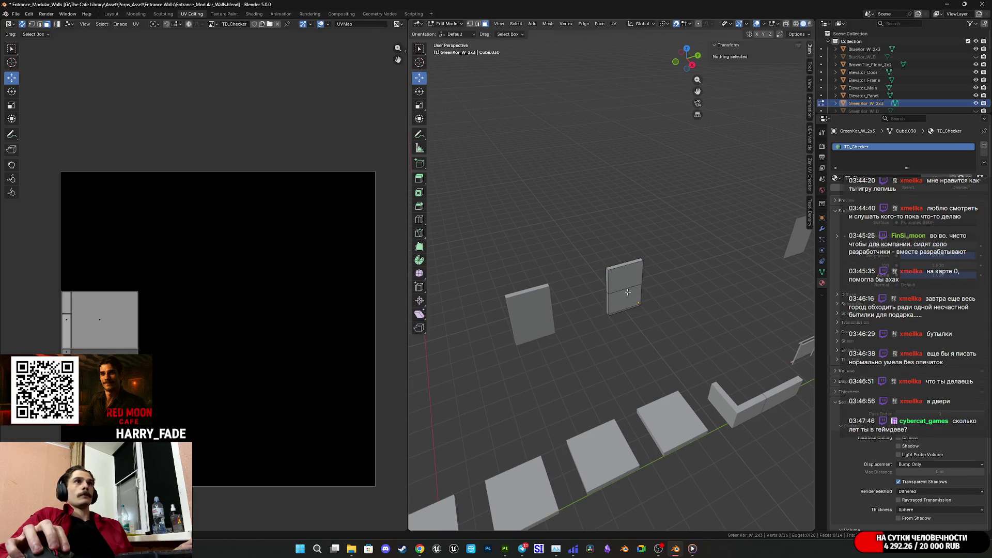
key(Tab)
middle_drag(628, 291, 641, 307)
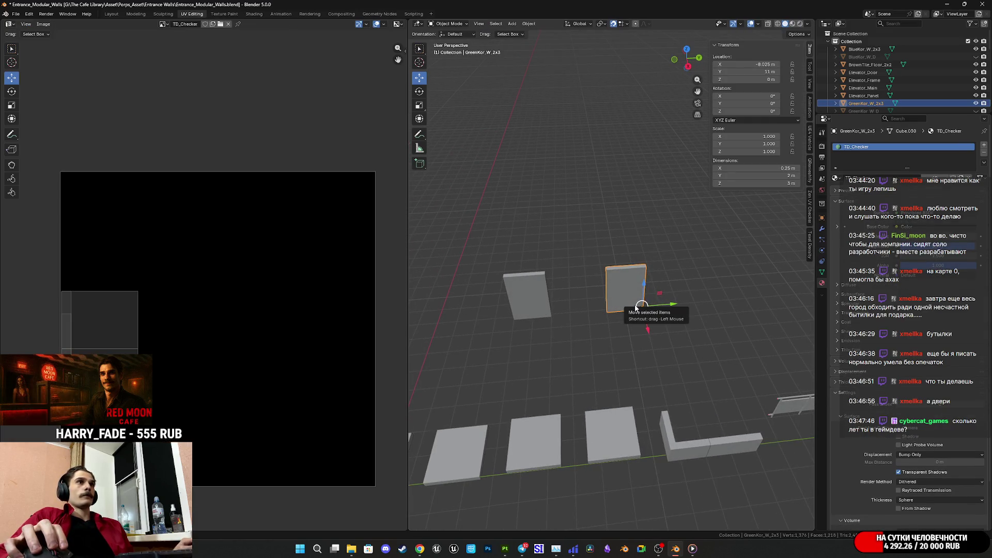
key(shift+d)
right_click(639, 307)
key(g)
key(y)
key(3)
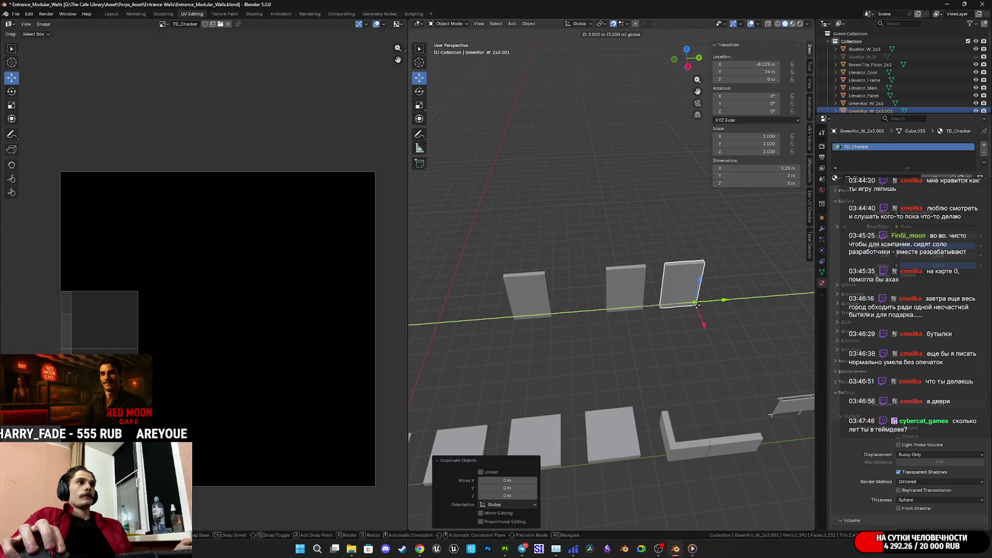
key(Return)
click(627, 299)
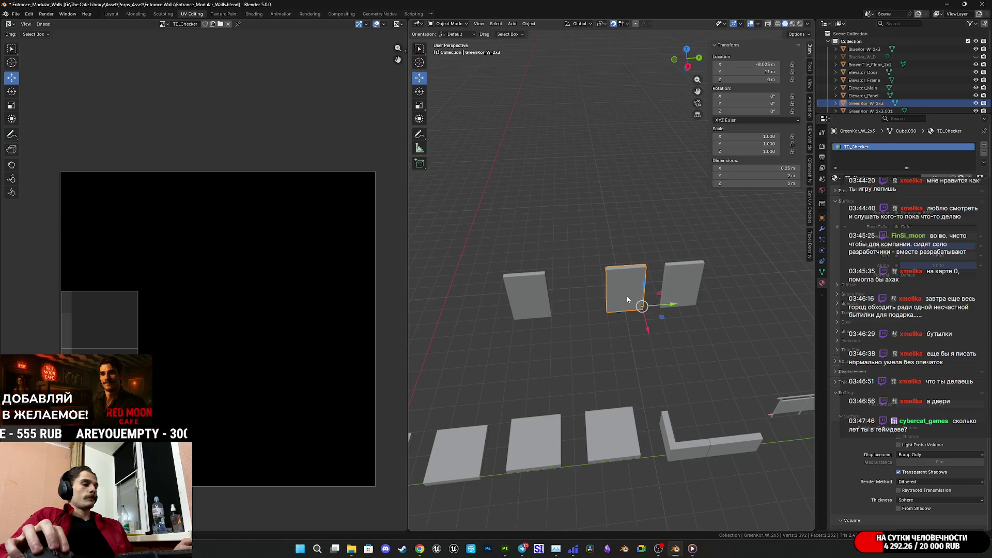
key(h)
Step: Duplicate the BlueKor_W_2x3 wall 3 m along Y with gy3 and hide the original
click(542, 294)
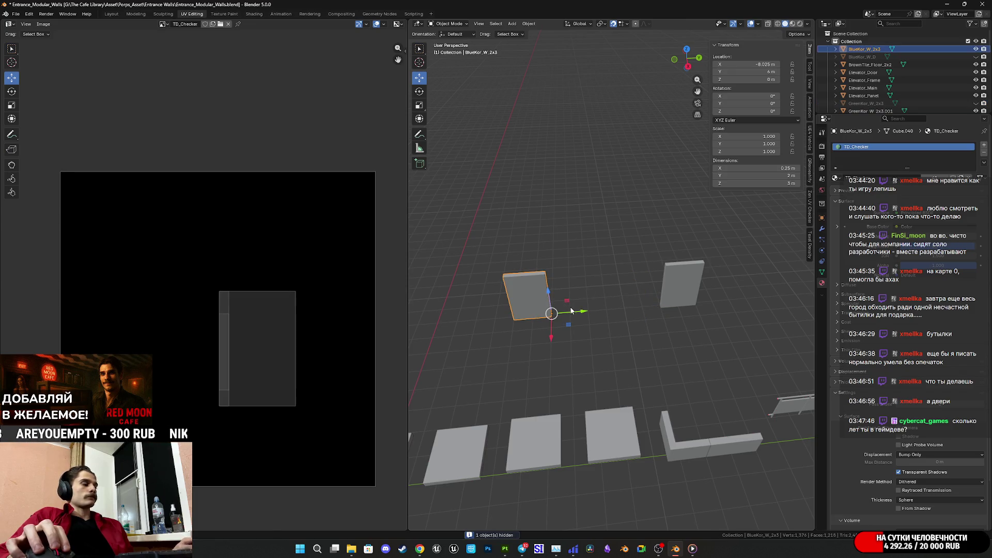
key(shift+d)
key(Escape)
text(gy3)
key(Return)
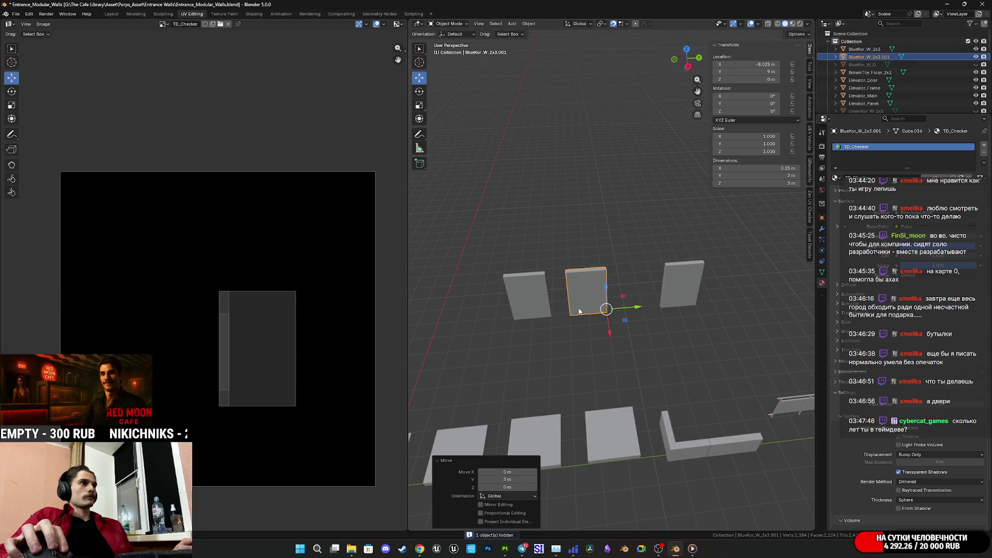
click(539, 305)
key(h)
Step: Move the blue and green wall copies apart along Y, placing the green one at 13 m
click(589, 303)
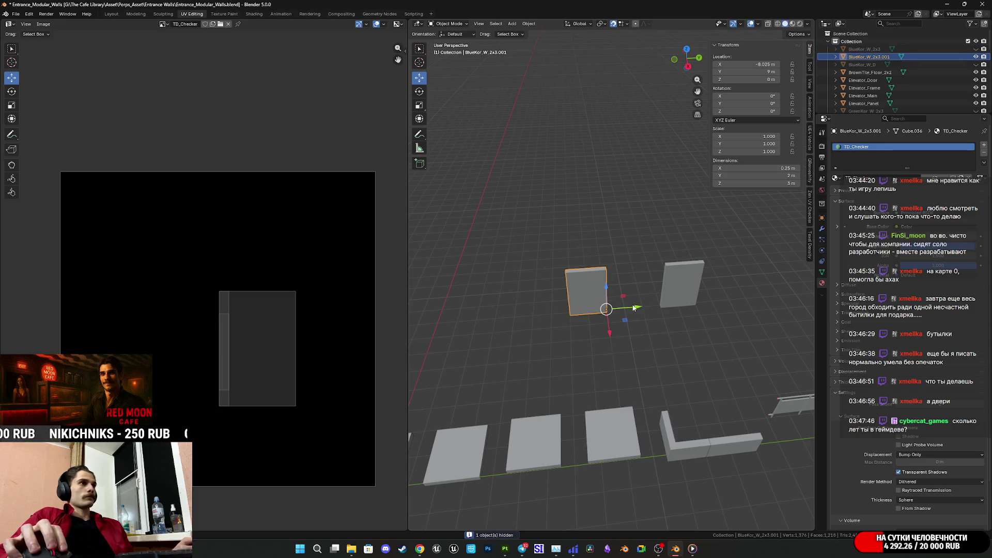
middle_drag(631, 305, 616, 325)
key(g)
key(y)
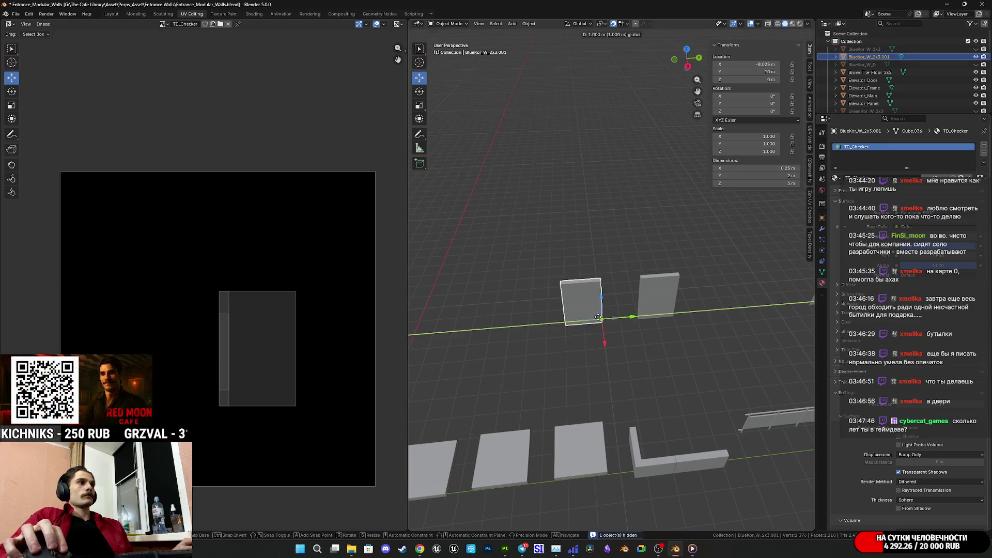
click(563, 320)
click(654, 310)
key(g)
key(y)
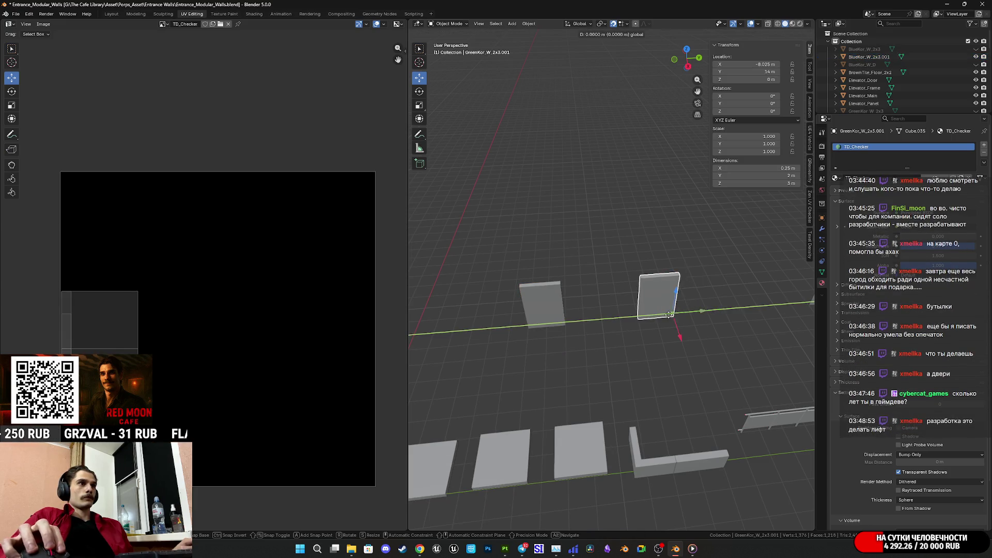
click(655, 319)
Step: Select both wall copies and enter Edit Mode on their meshes
shift+click(549, 305)
key(Tab)
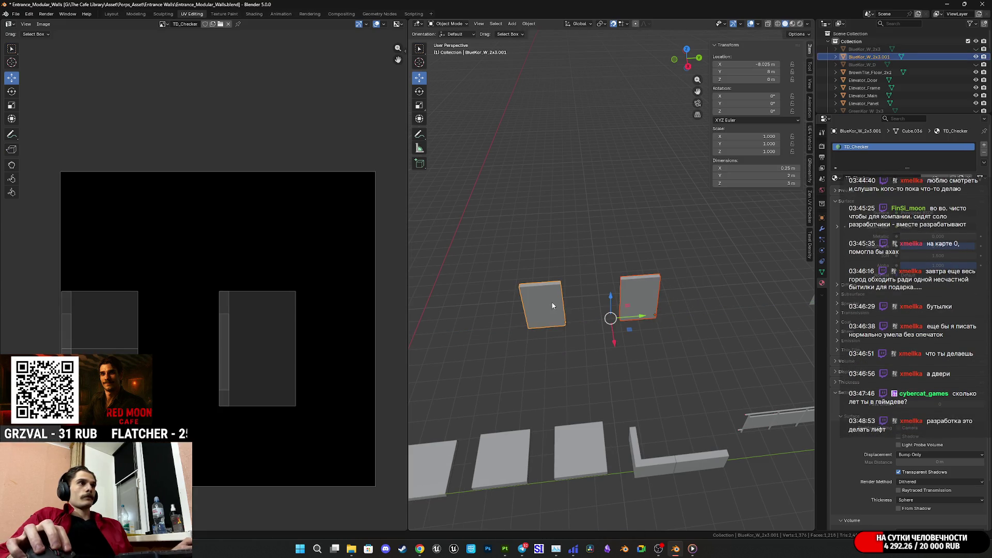
mouse_move(569, 303)
middle_down()
mouse_move(640, 295)
mouse_move(636, 253)
middle_up()
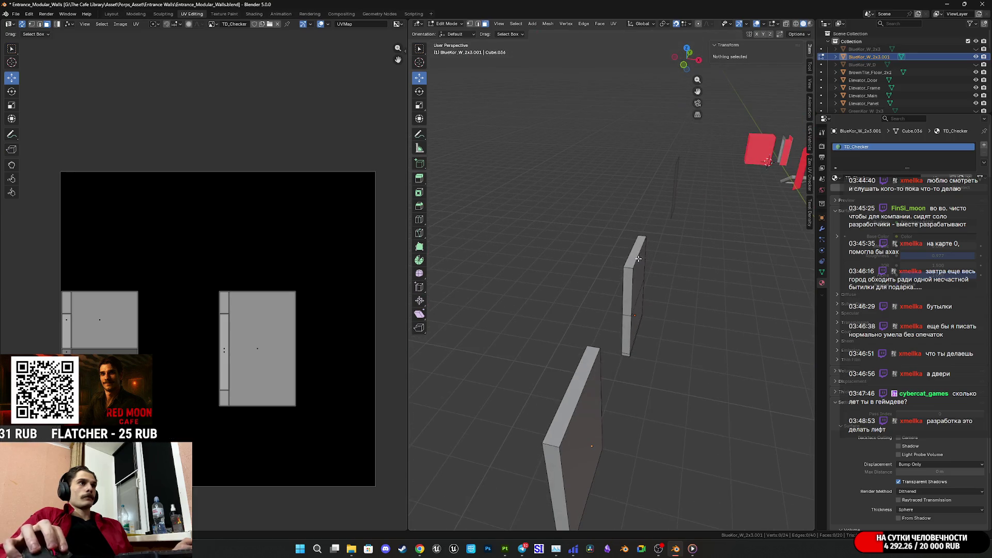
Step: Select the side and narrow edge faces of the green and blue wall copies
click(636, 252)
click(628, 279)
shift+click(576, 390)
middle_drag(575, 390, 559, 302)
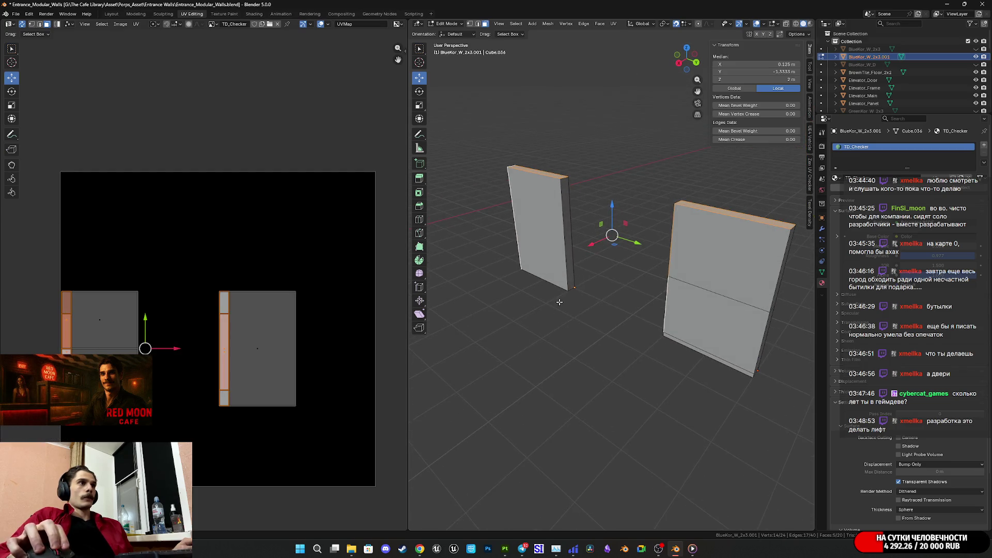
shift+click(569, 260)
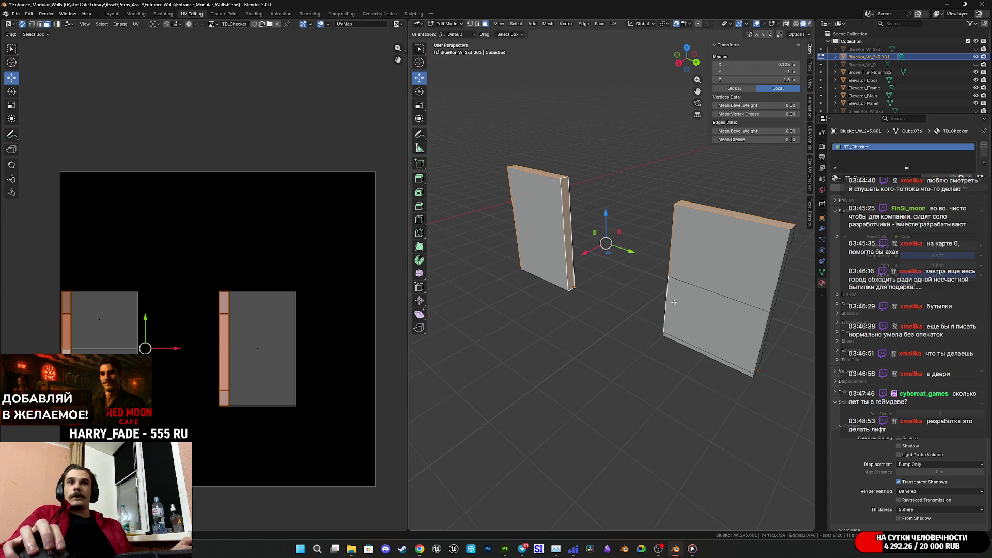
middle_drag(656, 329, 617, 323)
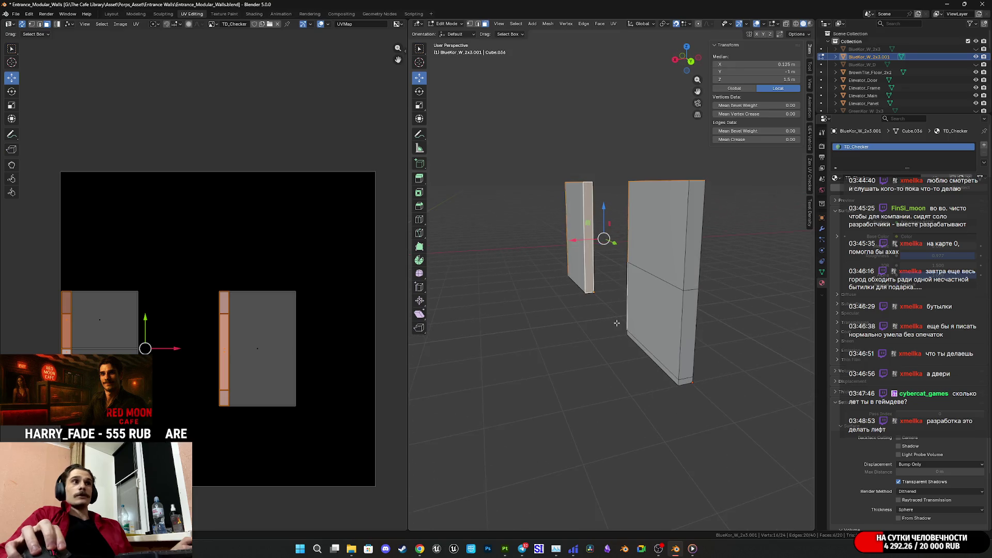
shift+click(684, 256)
shift+click(684, 323)
Step: Add the bottom faces of both walls to the face selection
shift+click(685, 383)
mouse_move(686, 383)
middle_down()
mouse_move(714, 231)
mouse_move(651, 264)
middle_up()
shift+click(714, 231)
scroll(605, 299, up, 2)
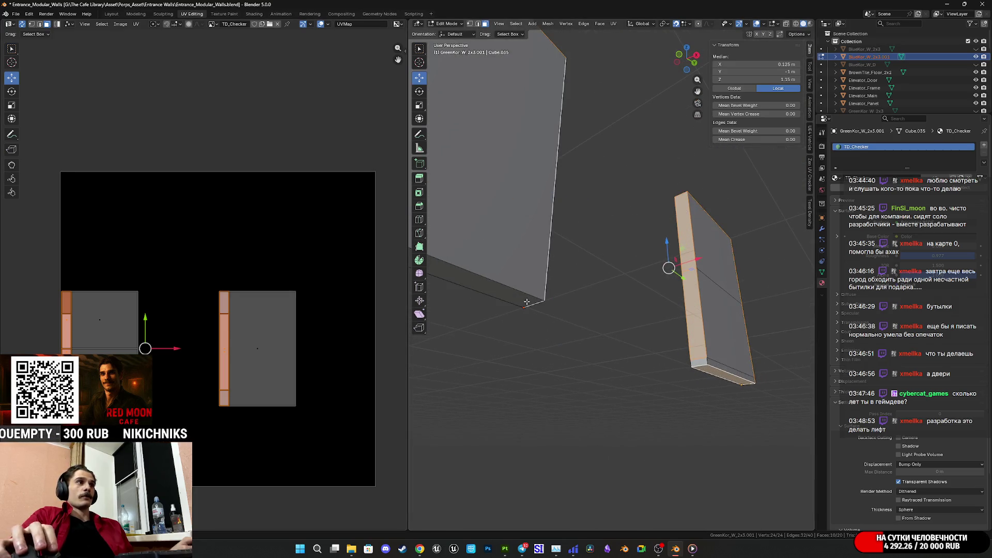
shift+click(523, 300)
shift+click(698, 363)
mouse_move(605, 309)
middle_down()
mouse_move(549, 303)
mouse_move(482, 343)
mouse_move(521, 322)
mouse_move(706, 323)
middle_up()
Step: Add the front faces of the big and small walls to the selection
shift+click(671, 287)
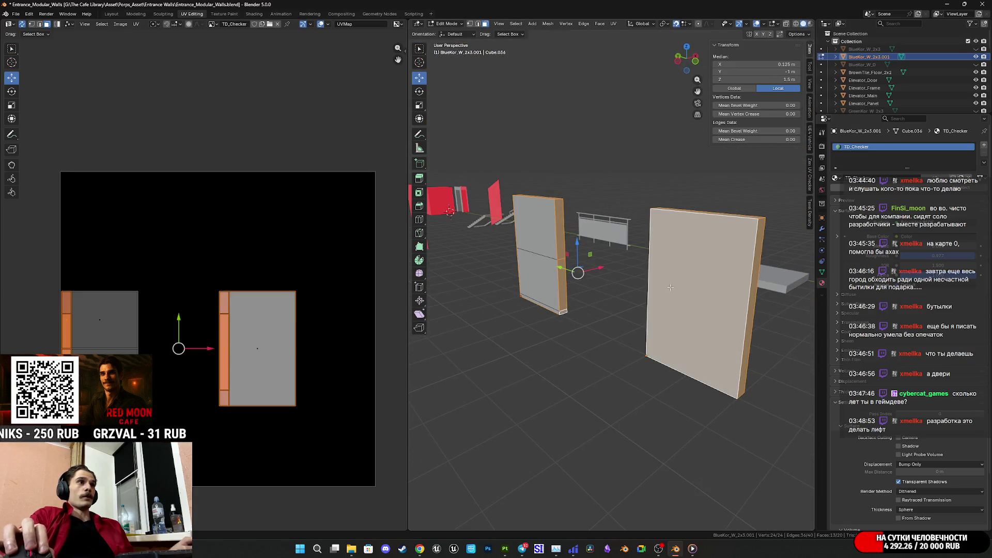
shift+click(538, 281)
shift+click(540, 305)
shift+click(537, 227)
mouse_move(625, 245)
middle_down()
mouse_move(594, 262)
mouse_move(538, 264)
middle_up()
Step: Delete the selected faces, return to Object Mode and select all objects
key(x)
click(594, 262)
scroll(535, 279, down, 6)
key(Tab)
scroll(636, 289, down, 4)
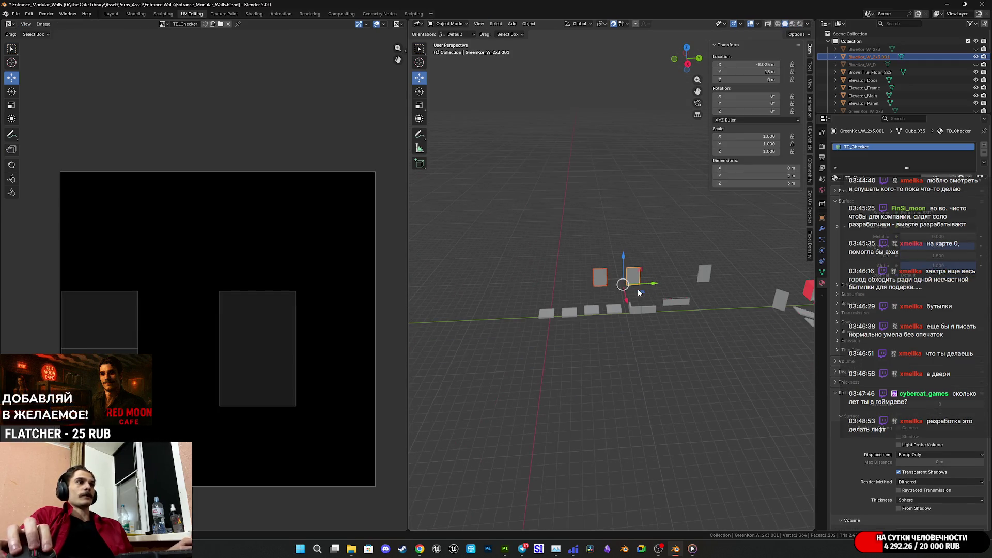
key(a)
scroll(641, 296, up, 5)
Step: Save the file, export the selected meshes to Entrance_Modular_Walls_SPP.fbx, then switch to Painter
mouse_move(580, 300)
shift+middle_down()
mouse_move(642, 315)
mouse_move(622, 315)
shift+middle_up()
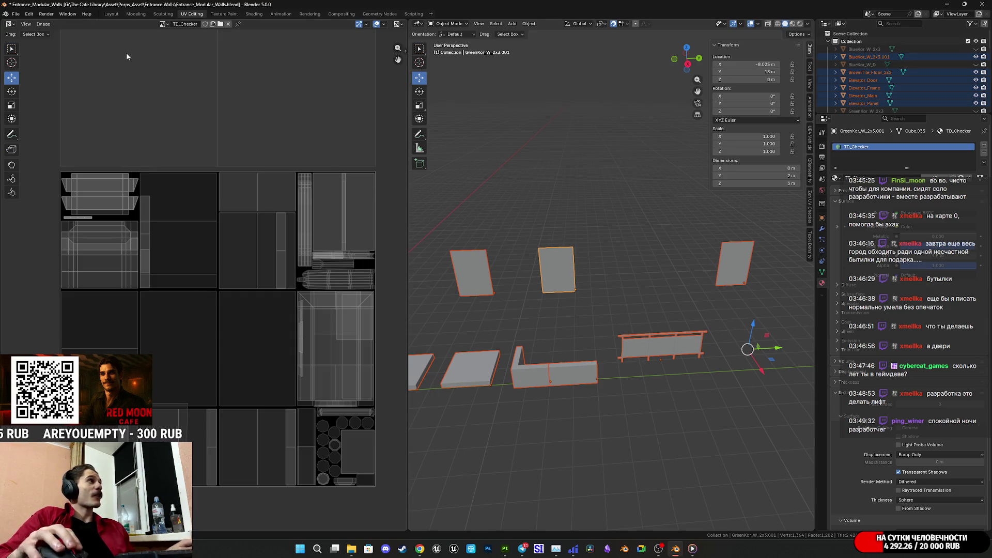
key(ctrl+s)
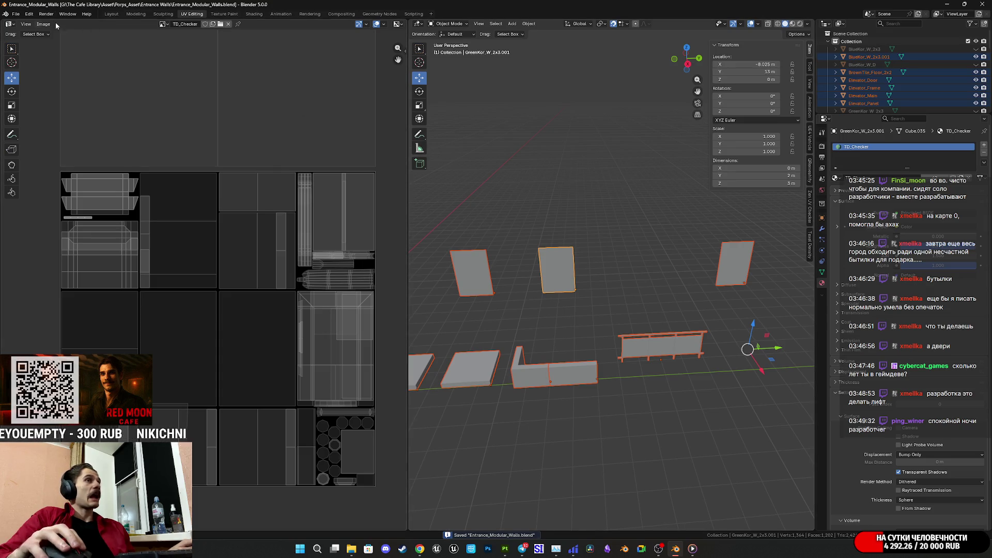
click(15, 14)
mouse_move(94, 132)
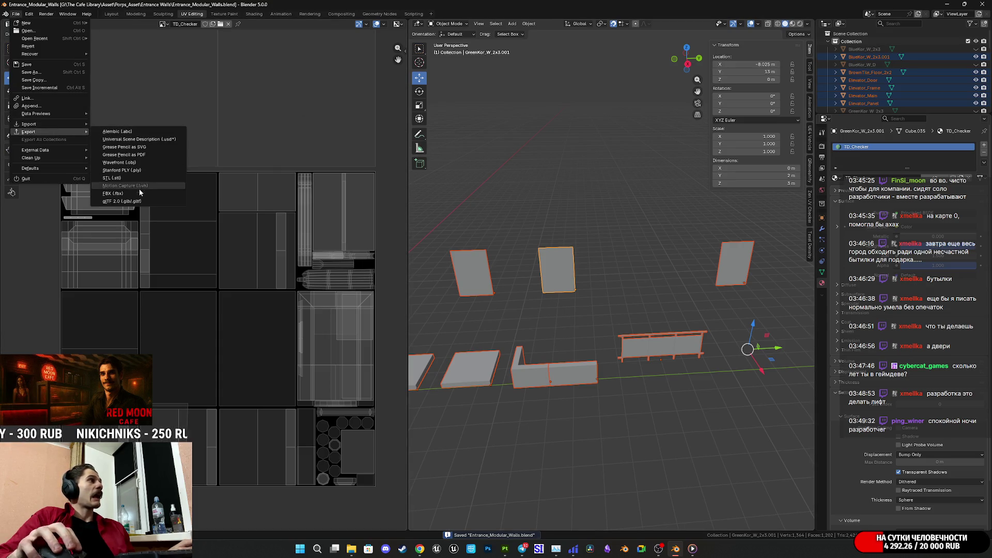
click(112, 193)
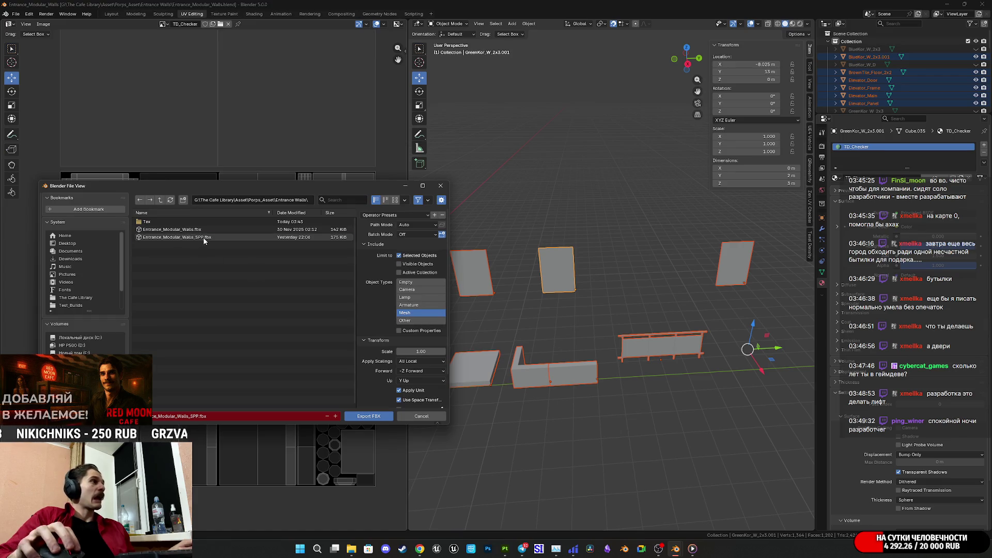
click(369, 416)
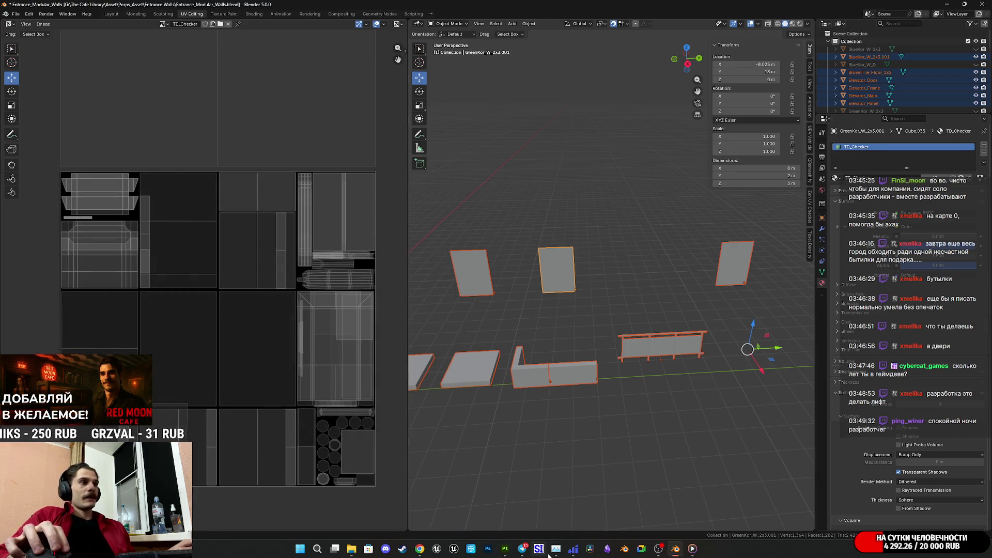
click(506, 544)
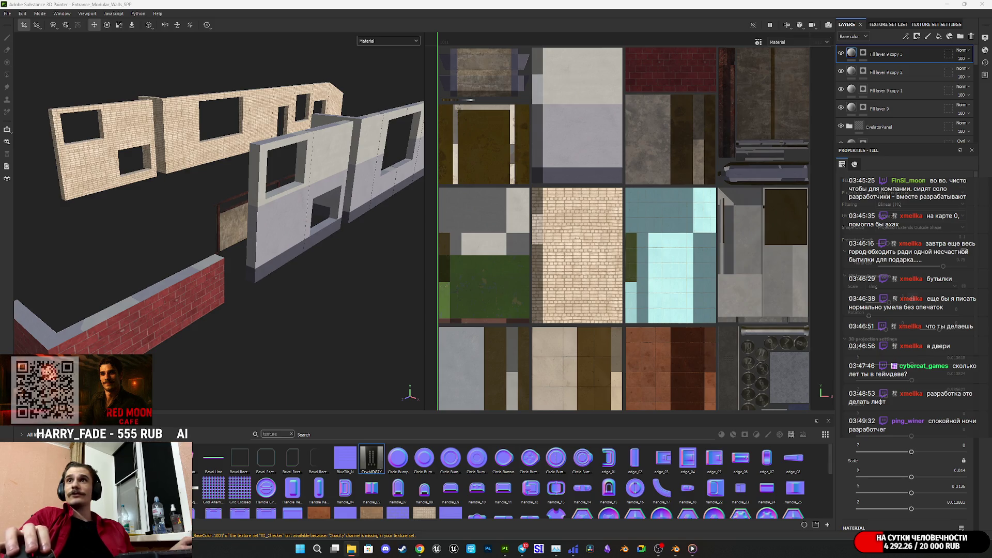
Step: Drop the exported FBX into the viewport and confirm the project reload with OK
mouse_move(651, 450)
mouse_down()
mouse_move(443, 370)
mouse_move(445, 341)
mouse_up()
click(526, 341)
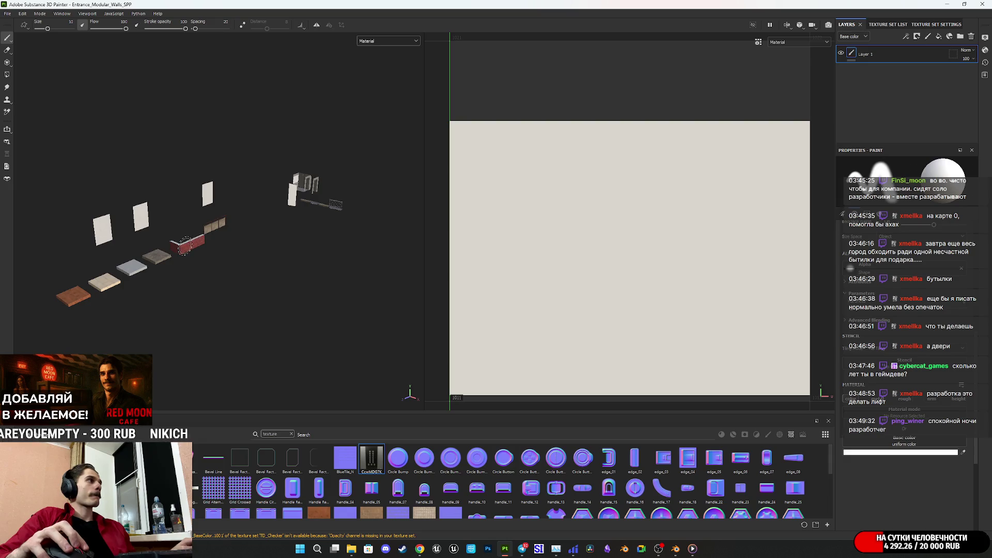
scroll(139, 217, up, 5)
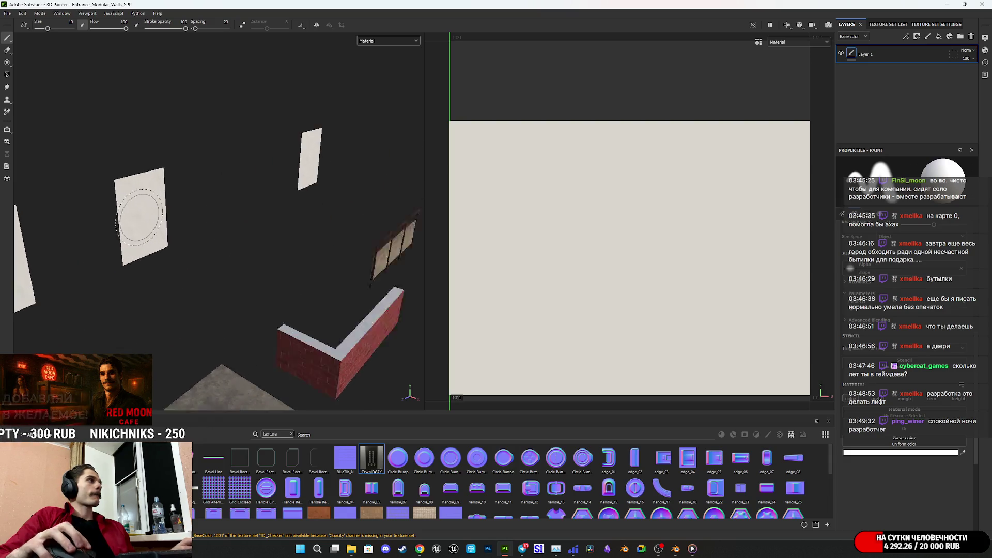
scroll(724, 325, down, 3)
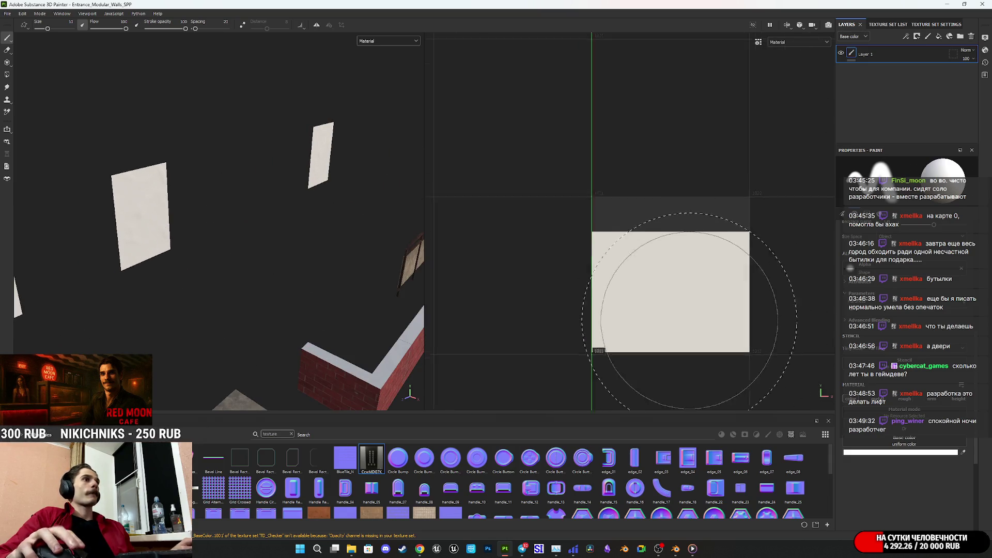
Step: In the Texture Set List, select Light1, hide the Light texture set, then return to Layers
click(874, 25)
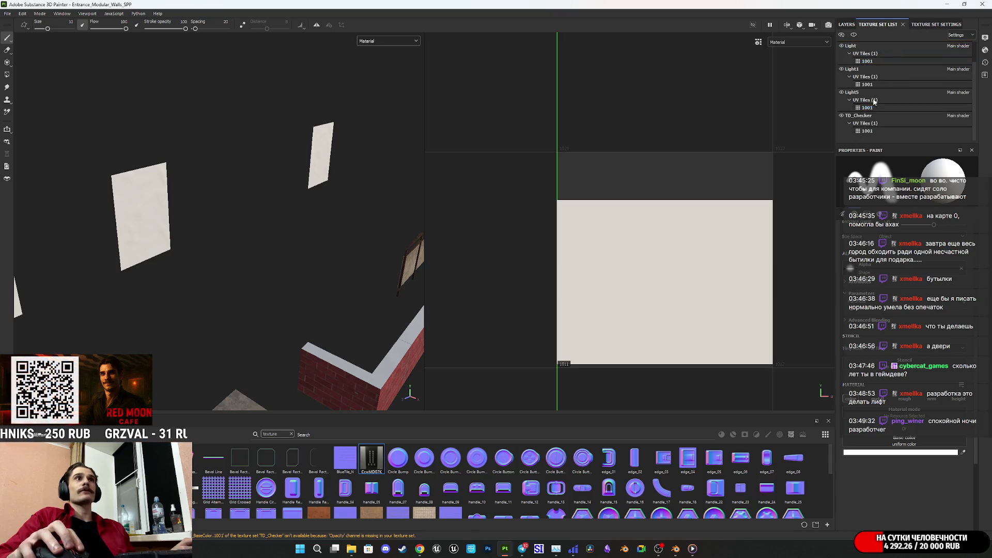
click(842, 70)
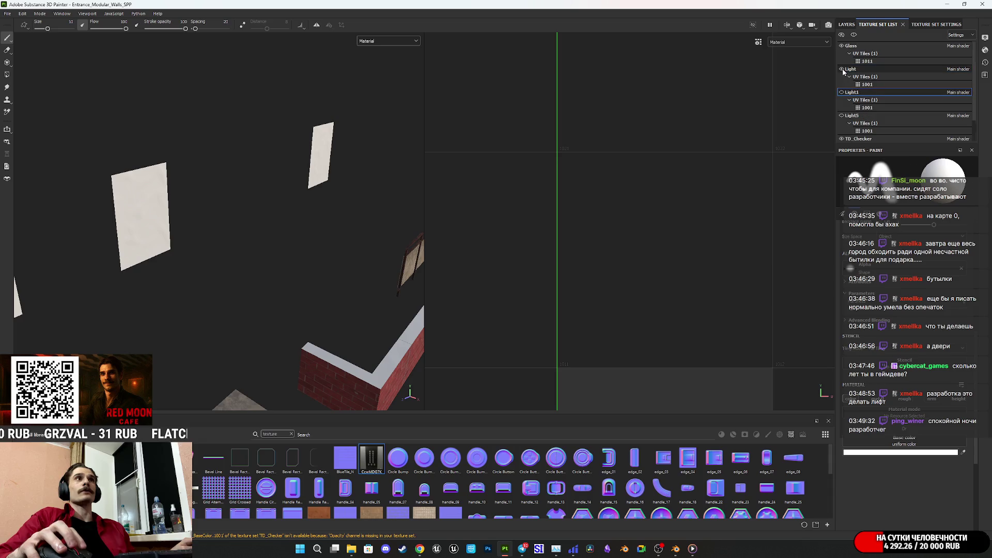
click(842, 45)
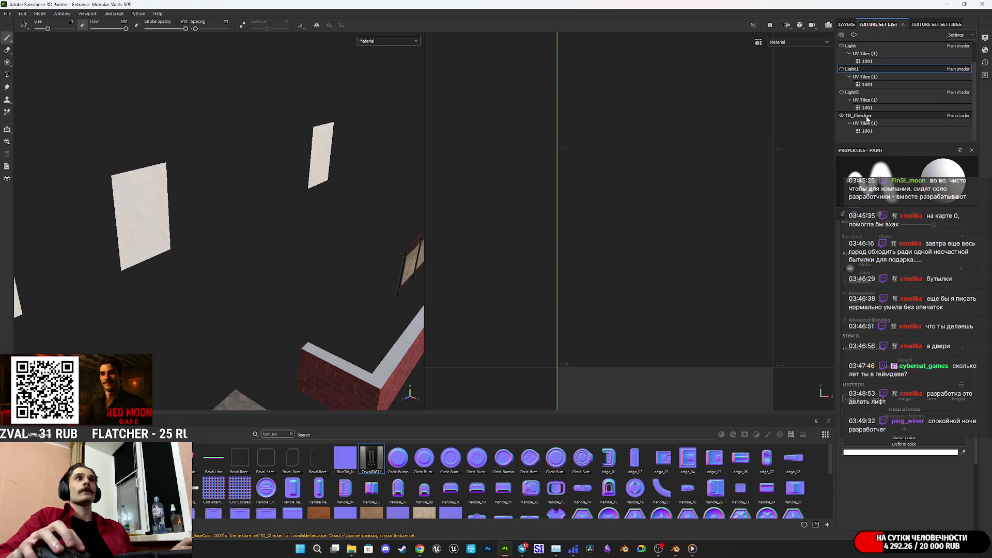
click(847, 25)
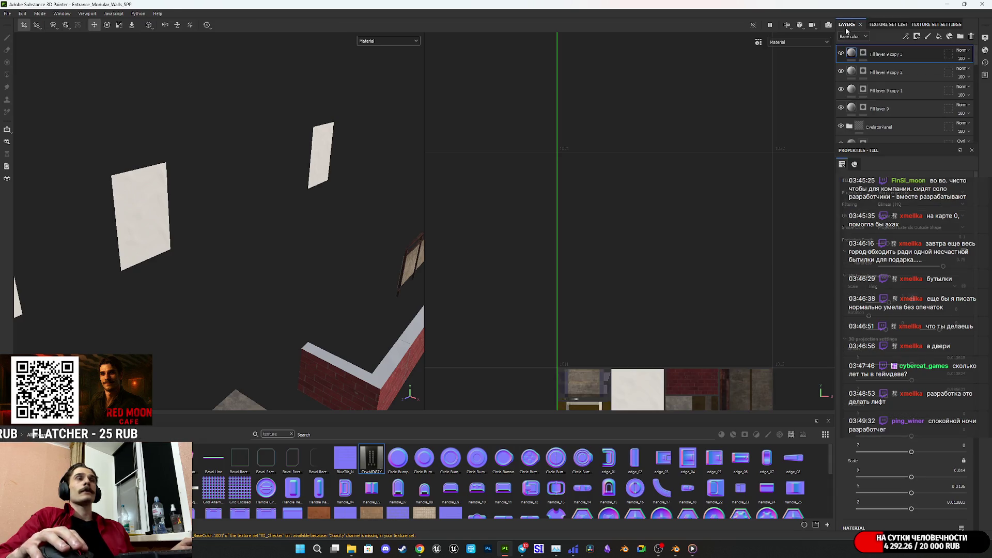
Step: Orbit and zoom around the reloaded wall pieces to inspect their textures
mouse_move(378, 361)
alt+mouse_down()
mouse_move(214, 280)
mouse_move(436, 277)
mouse_move(279, 243)
mouse_move(50, 303)
alt+mouse_up()
scroll(51, 304, down, 5)
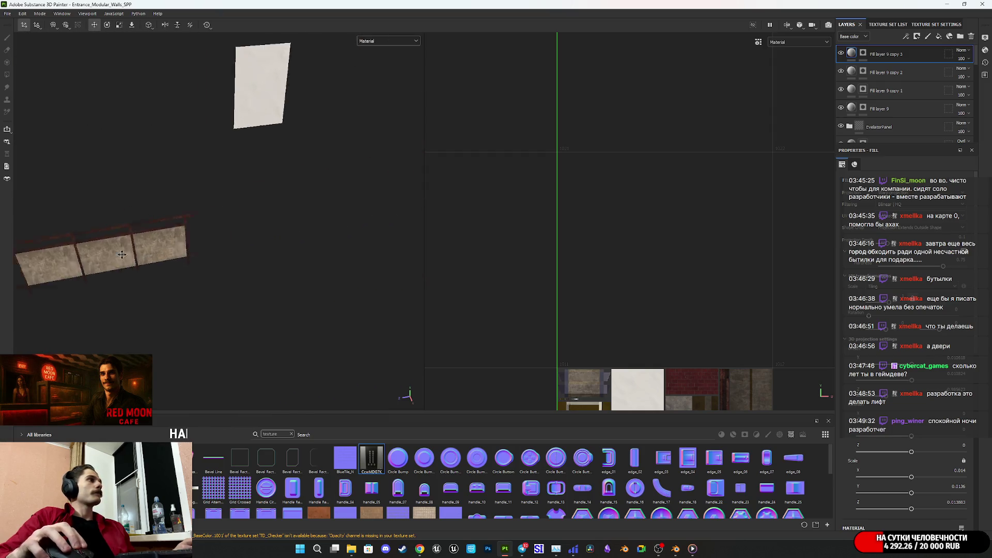
mouse_move(147, 266)
alt+mouse_down()
mouse_move(413, 258)
mouse_move(373, 257)
alt+mouse_up()
alt+drag(315, 245, 336, 257)
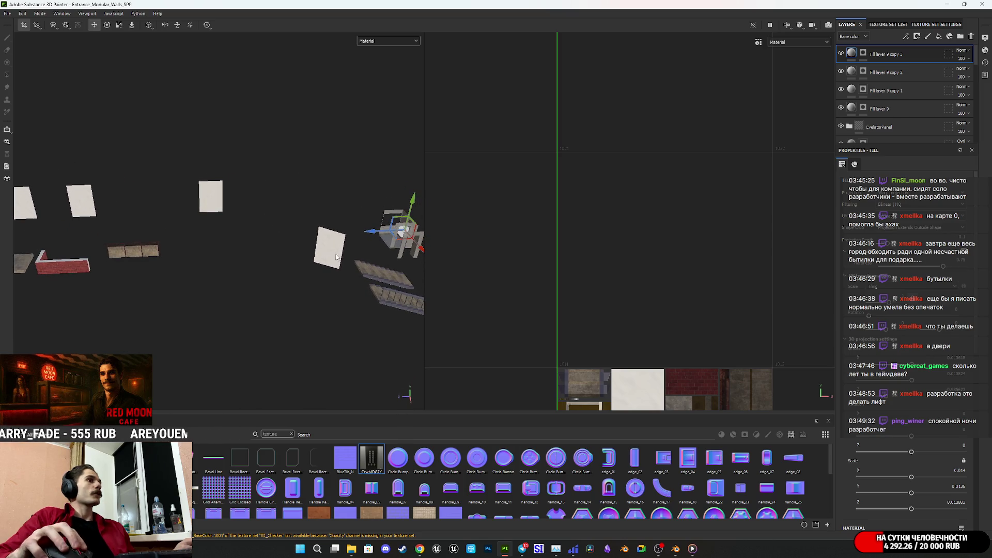
scroll(658, 402, up, 8)
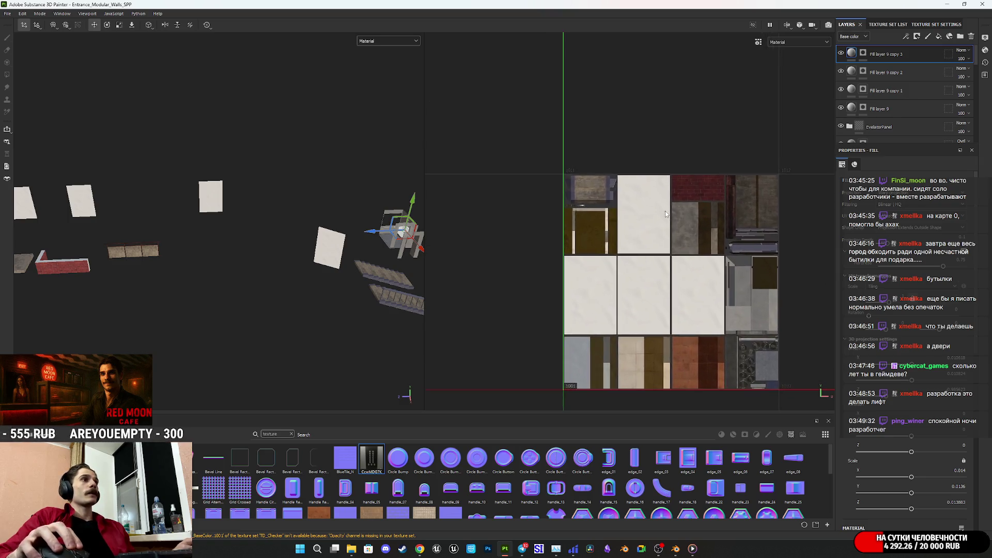
scroll(651, 301, down, 3)
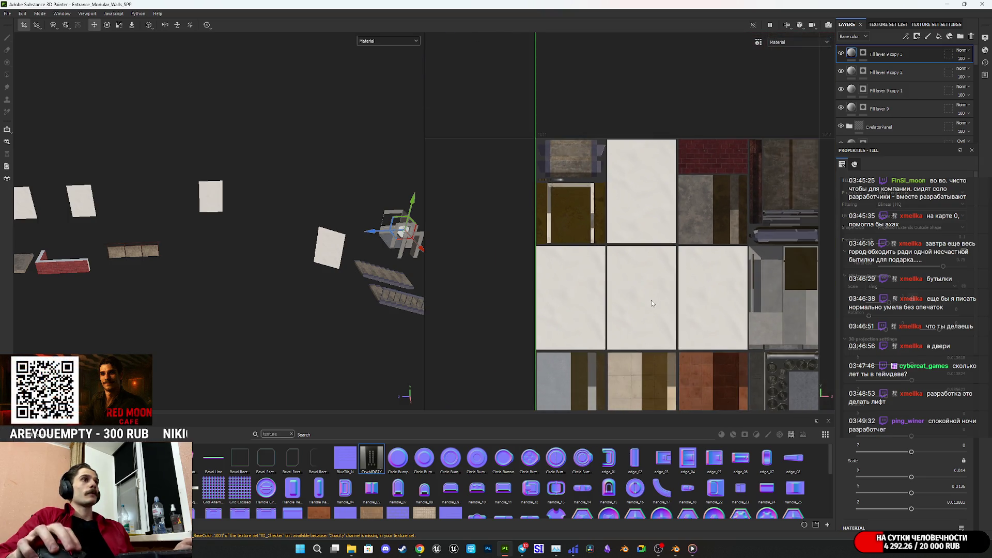
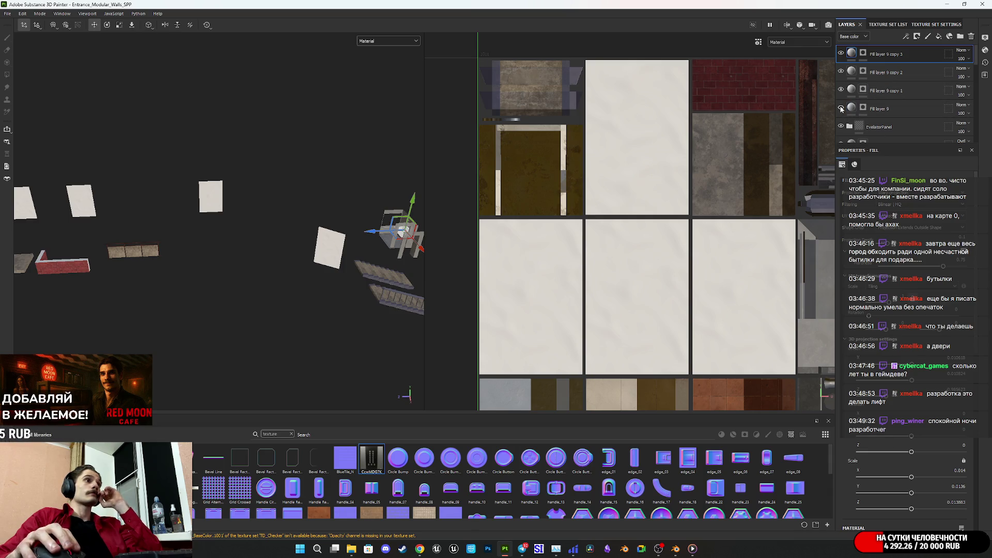
Step: Add a black mask to Fill layer 6 in the Layers panel
scroll(842, 106, down, 3)
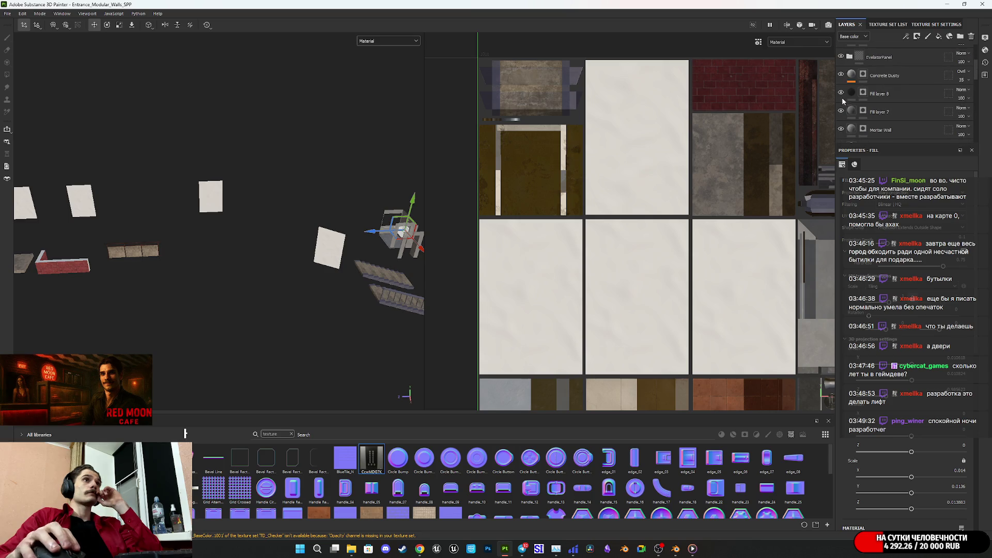
scroll(842, 110, down, 2)
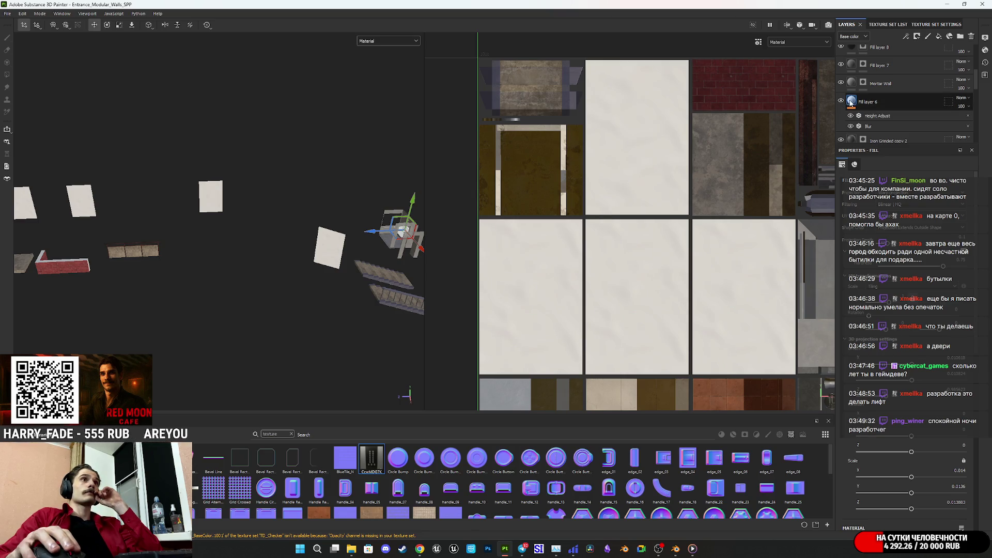
click(851, 101)
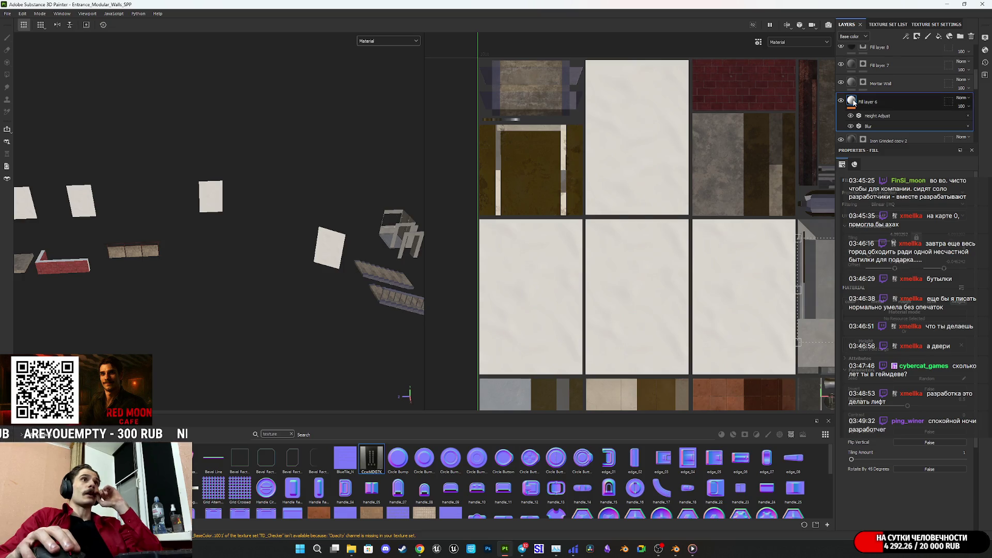
right_click(853, 100)
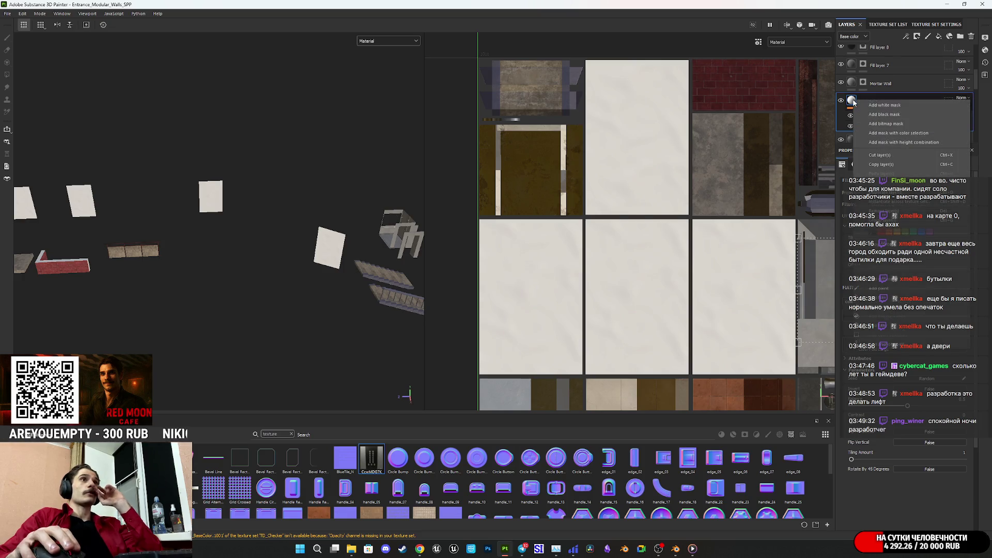
click(908, 114)
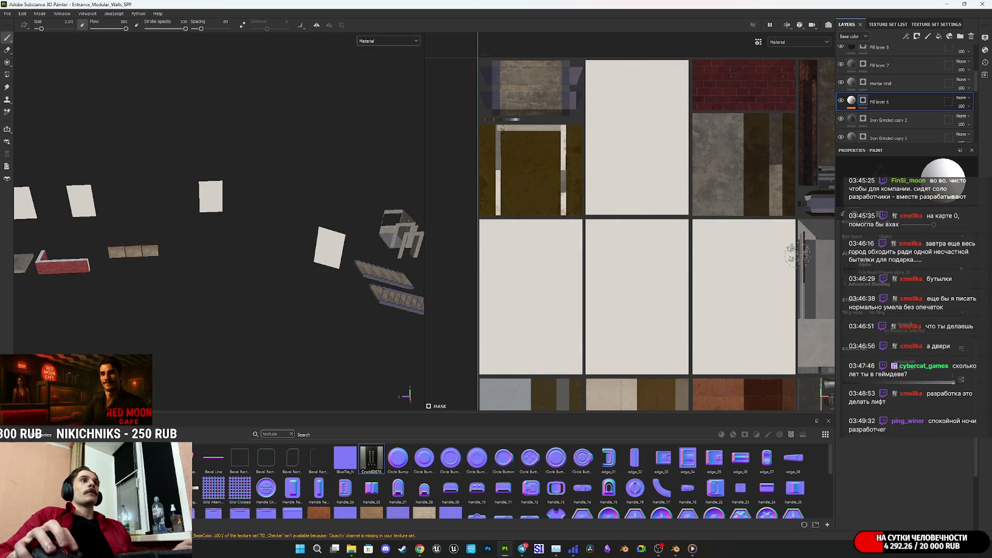
Step: Polygon-fill the lower wall area and the narrow strip beneath it in the 2D UV view
middle_drag(799, 250, 661, 260)
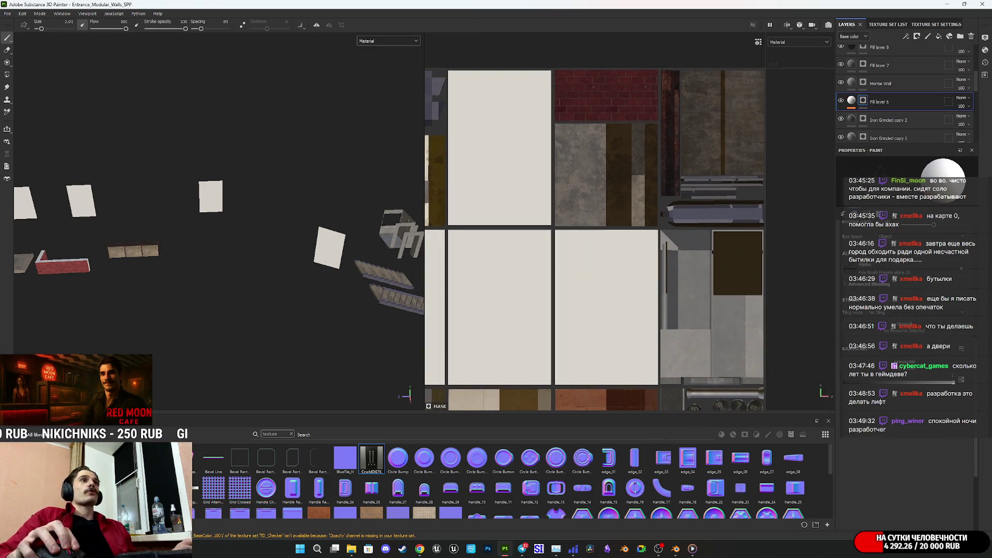
click(7, 75)
scroll(701, 330, up, 5)
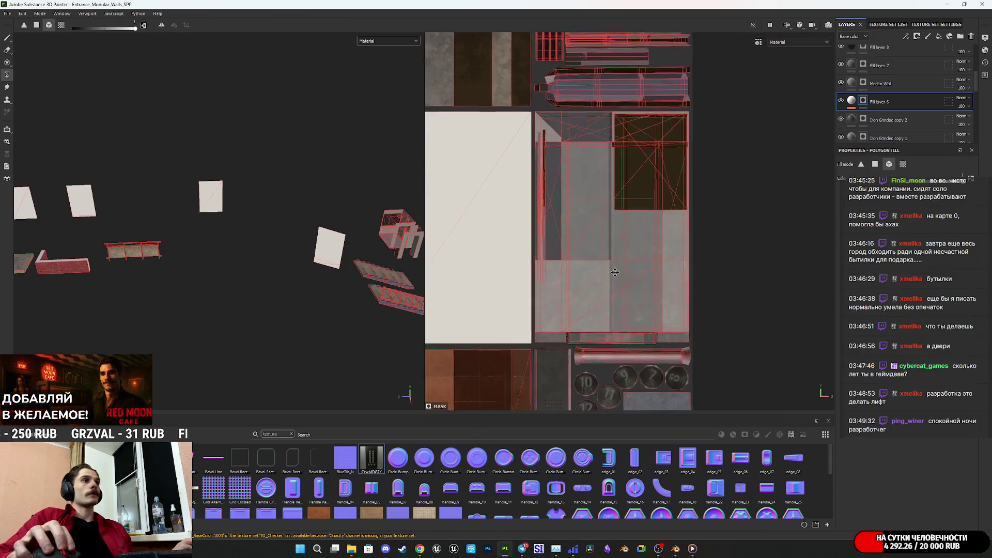
middle_drag(667, 307, 668, 306)
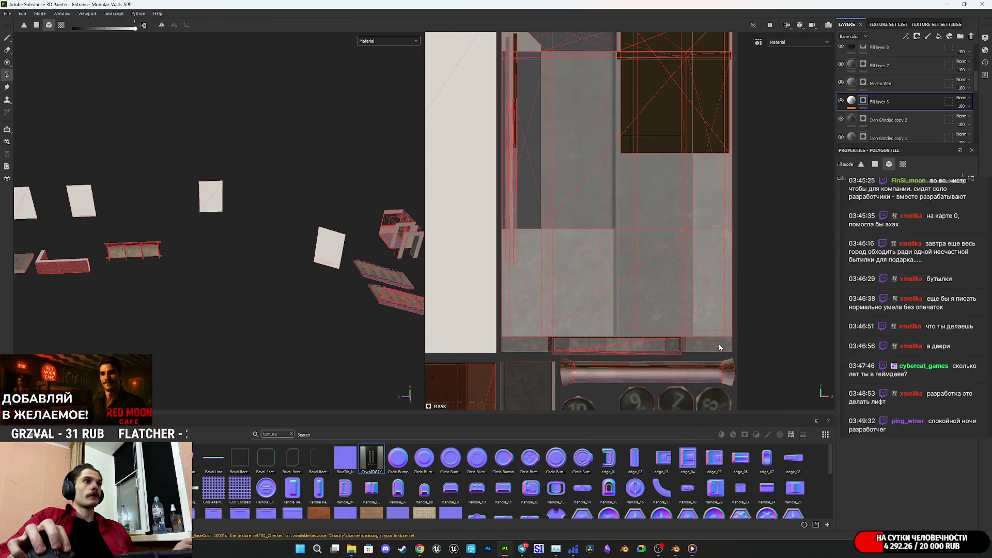
drag(689, 340, 535, 310)
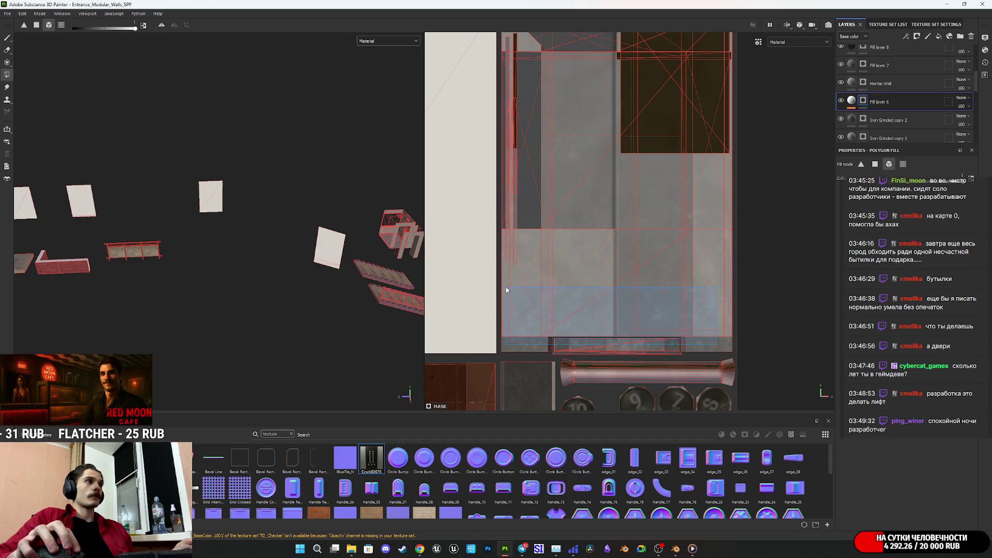
middle_drag(571, 290, 592, 311)
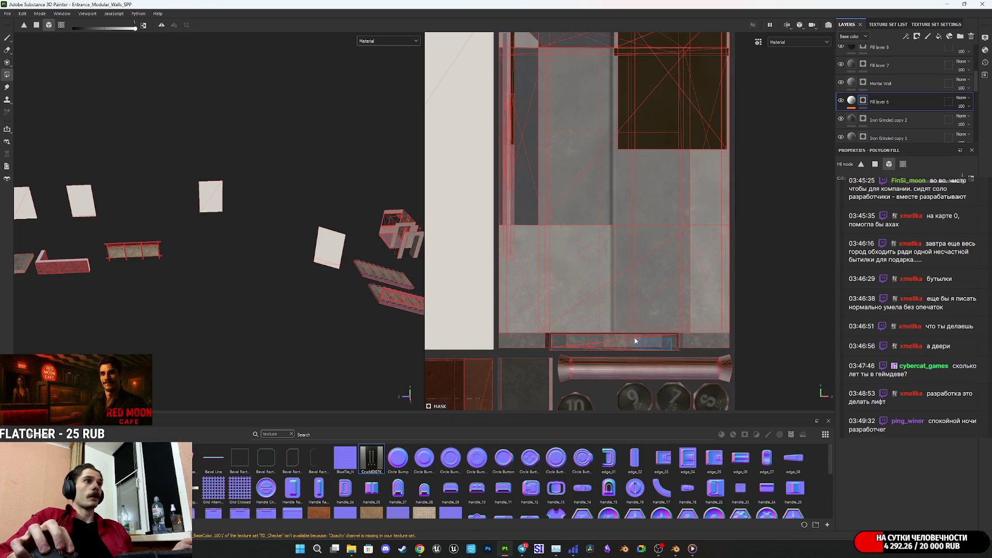
middle_drag(529, 279, 538, 329)
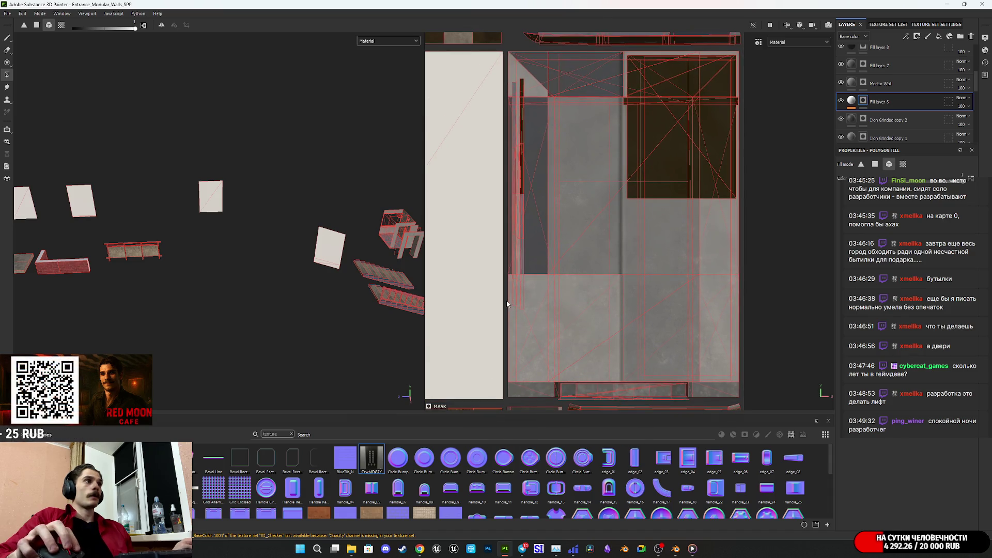
middle_drag(729, 187, 727, 247)
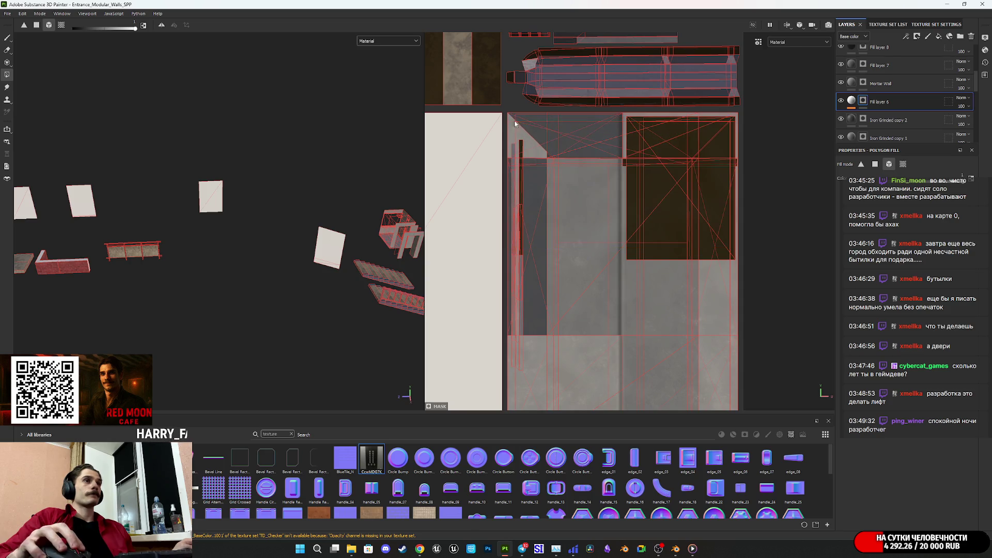
click(852, 100)
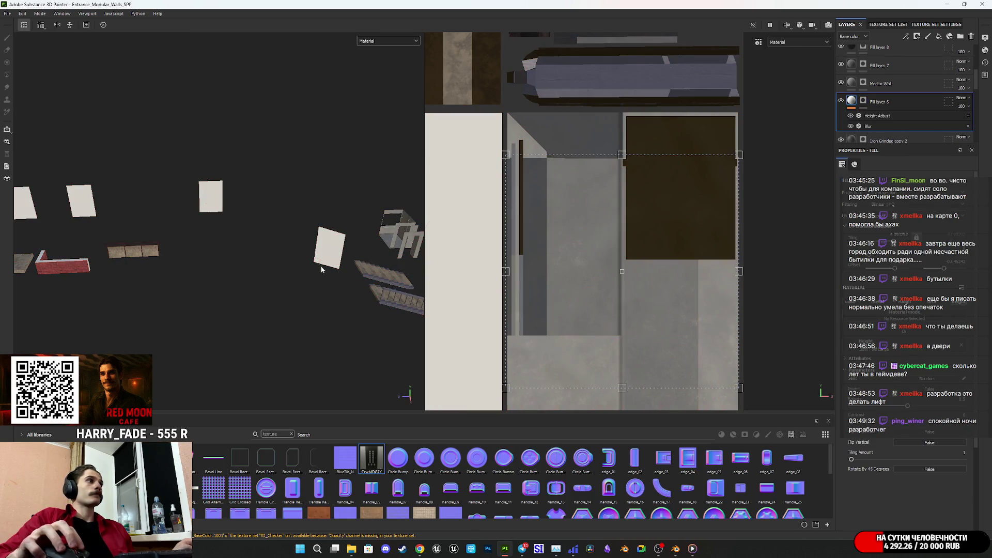
Step: Select Fill layer 1's mask under GreenWalls, then switch to the Telegram chat window
middle_drag(323, 271, 387, 265)
scroll(224, 193, up, 5)
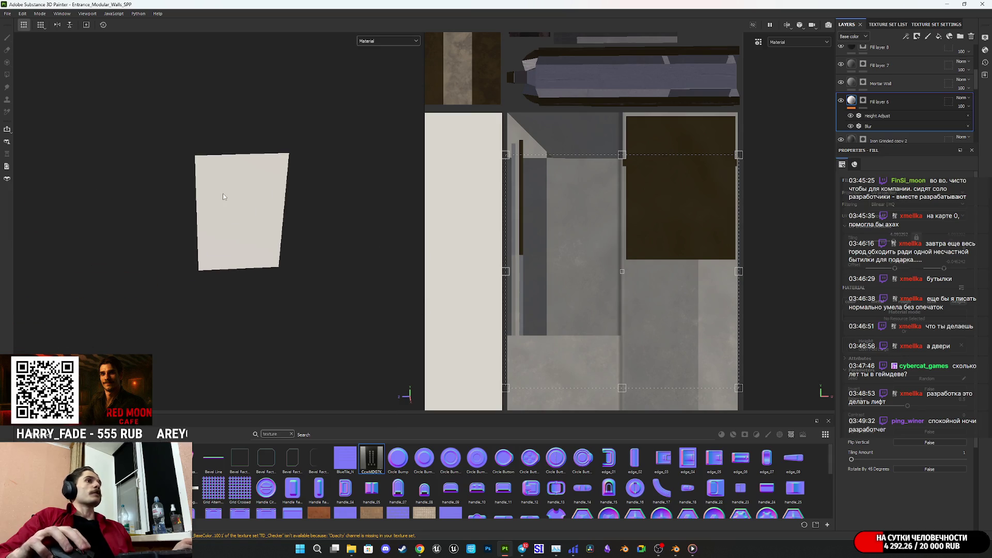
scroll(912, 100, down, 5)
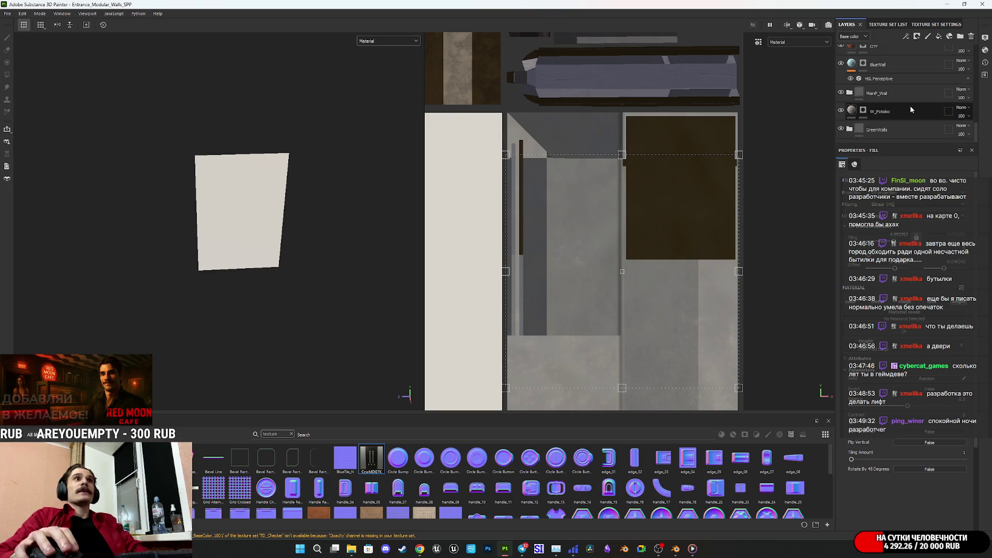
scroll(885, 131, down, 3)
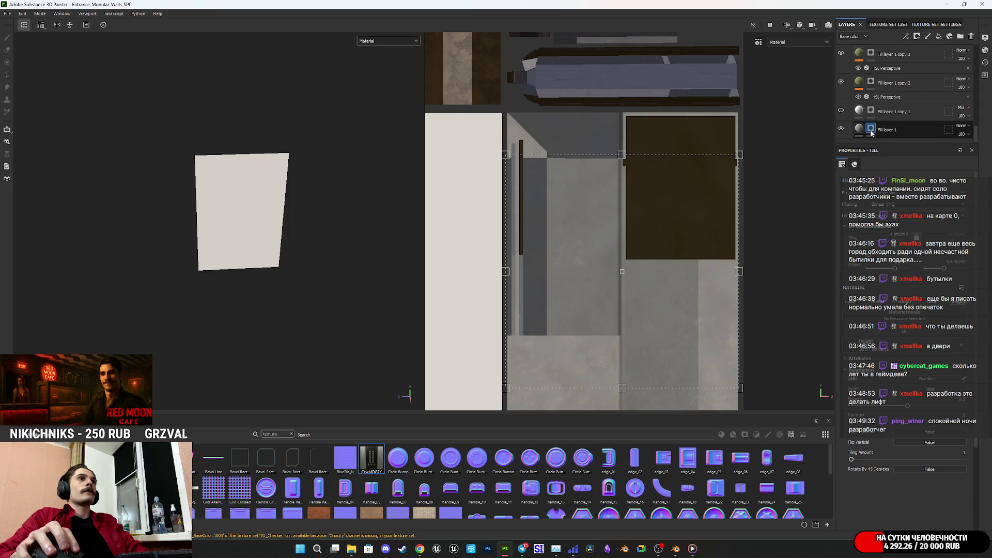
click(871, 134)
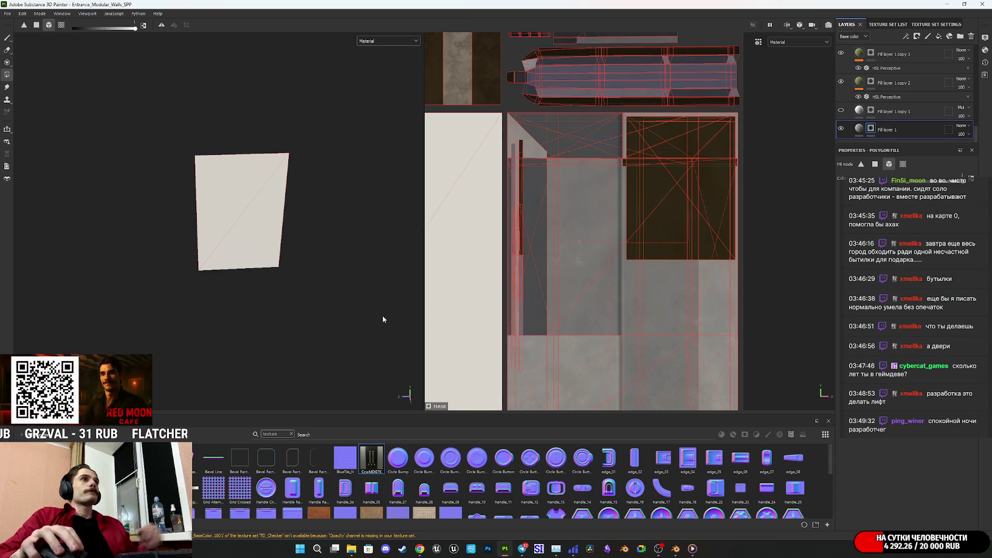
alt+drag(246, 239, 305, 228)
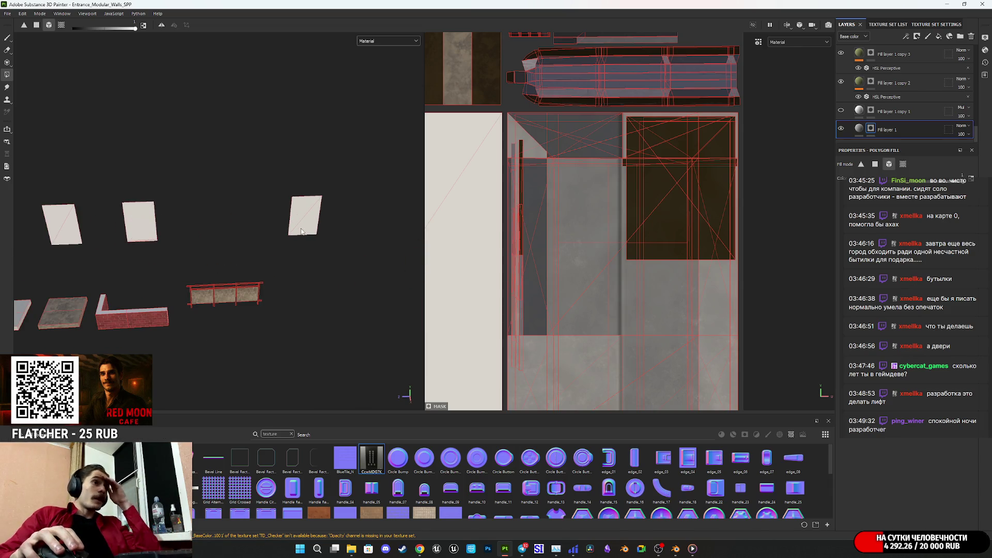
mouse_move(519, 550)
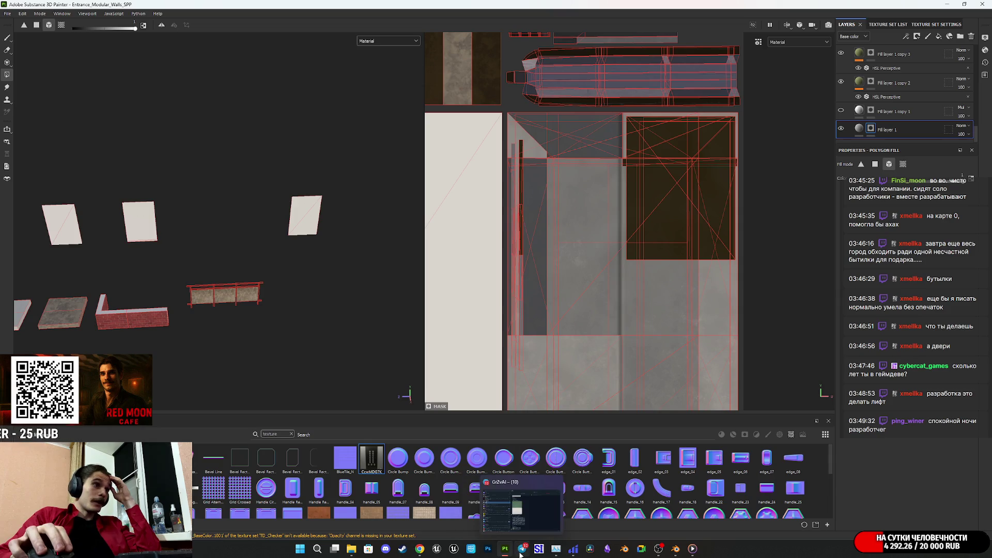
click(523, 512)
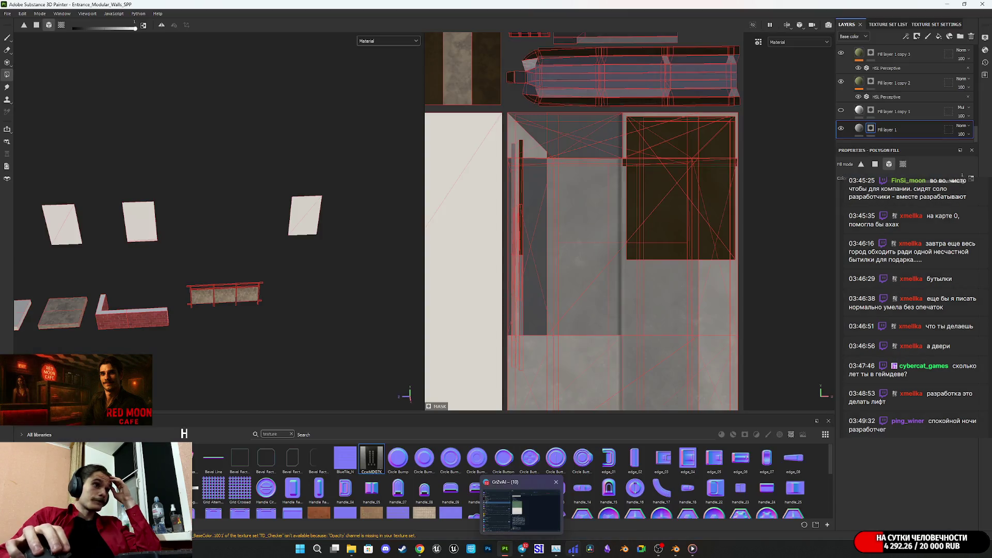
Step: In Blender, select the GreenKor_W_2x3.001 wall to view its UVs, then return to Painter
mouse_move(574, 555)
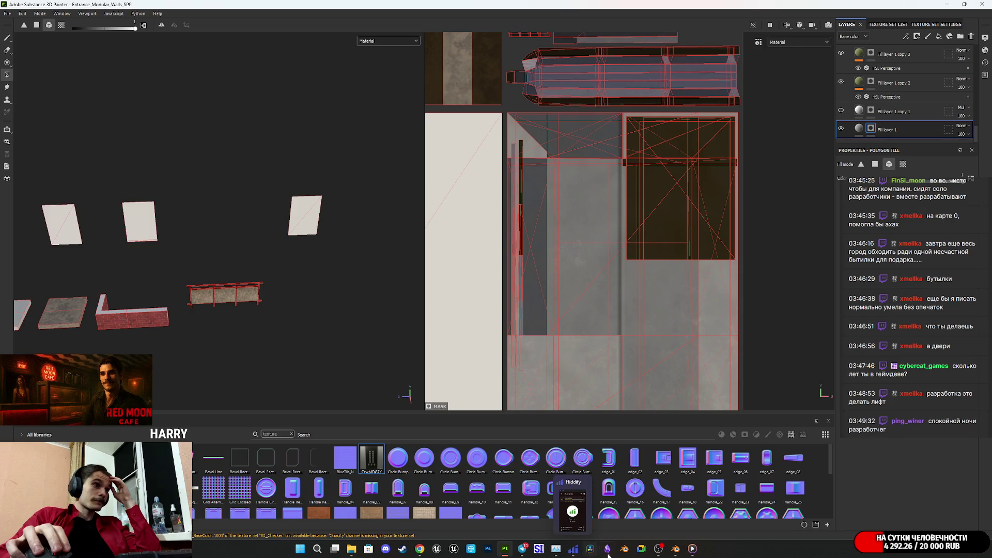
click(676, 554)
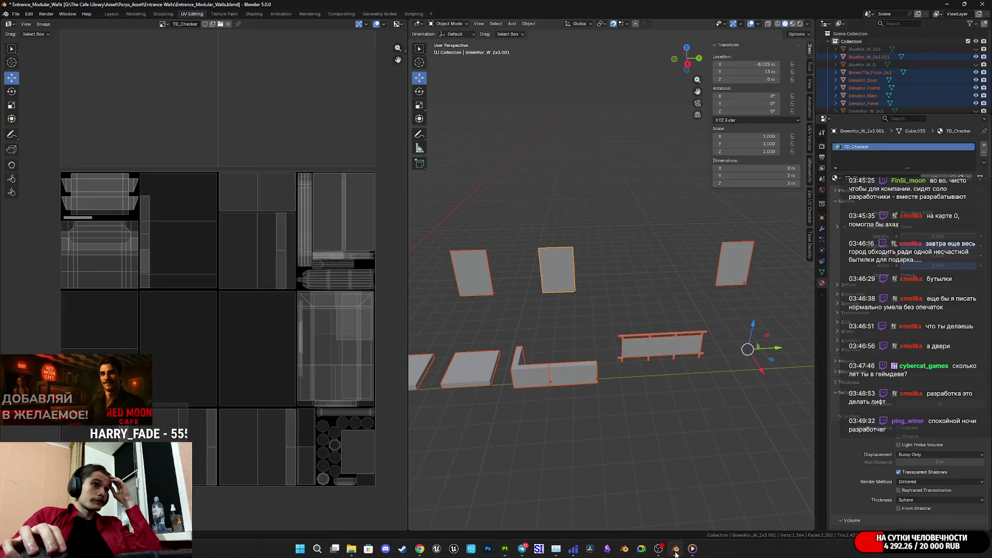
click(576, 322)
shift+middle_drag(574, 317, 640, 302)
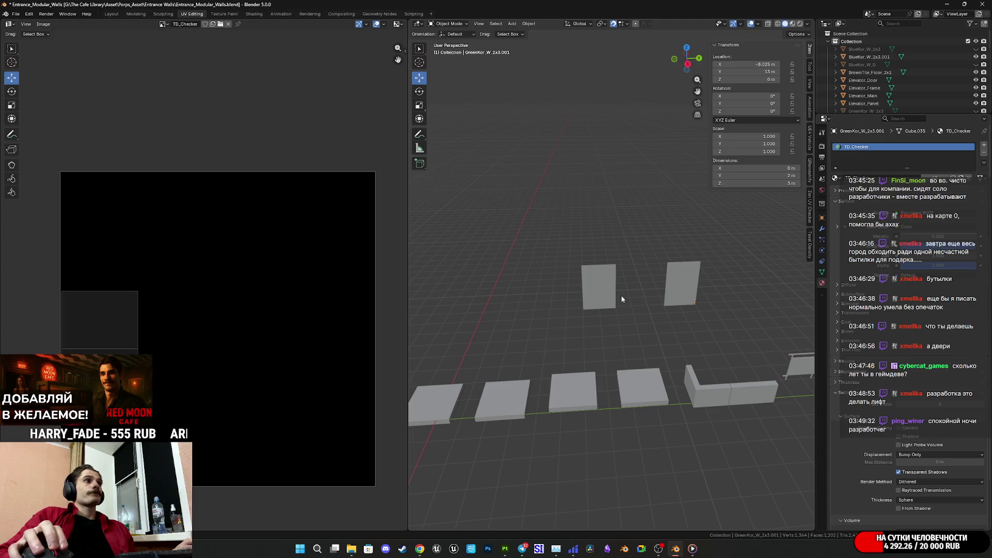
click(605, 290)
click(677, 286)
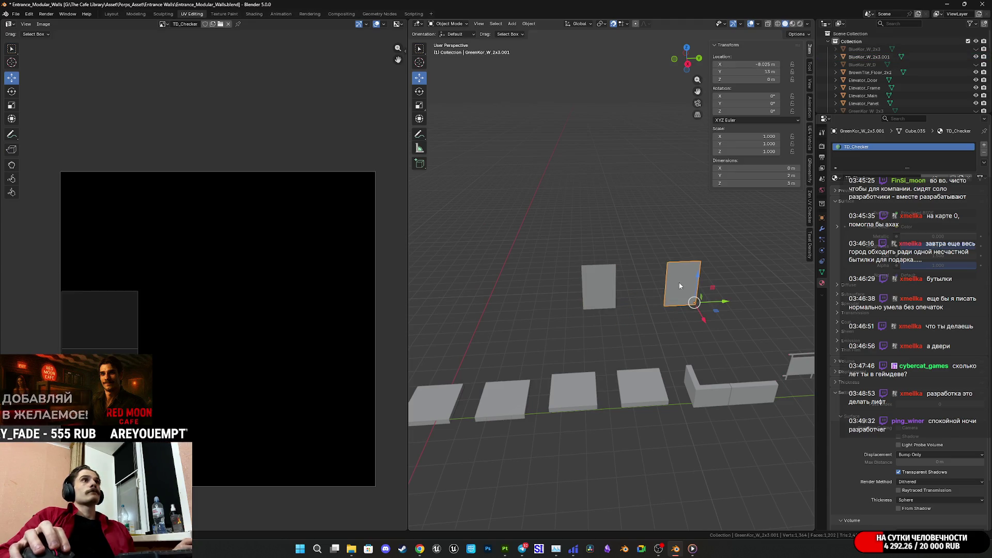
shift+middle_drag(682, 288, 650, 330)
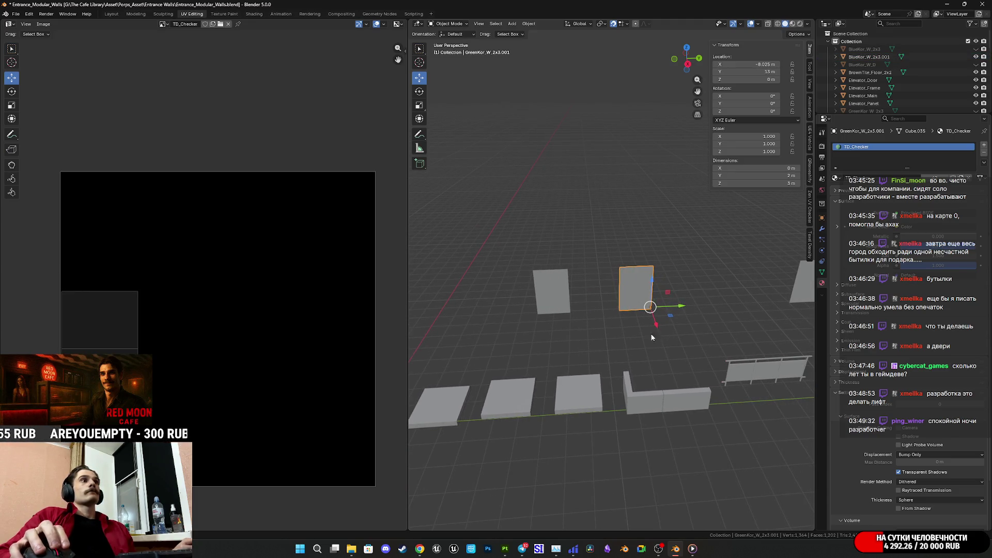
click(505, 549)
scroll(233, 254, up, 5)
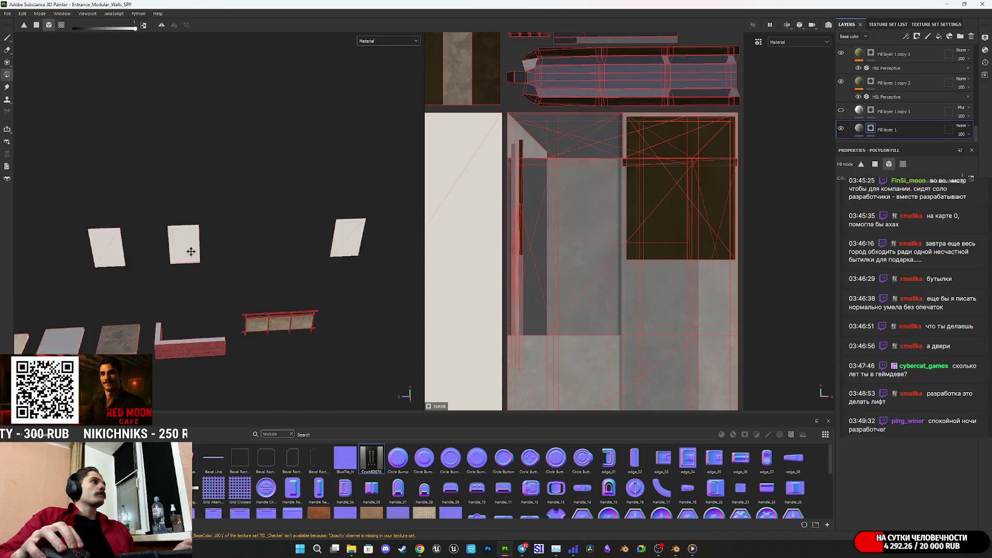
Step: Try a plaster fill on the white wall via Fill layer 1's mask, undo it, and switch to Blender
scroll(234, 263, up, 5)
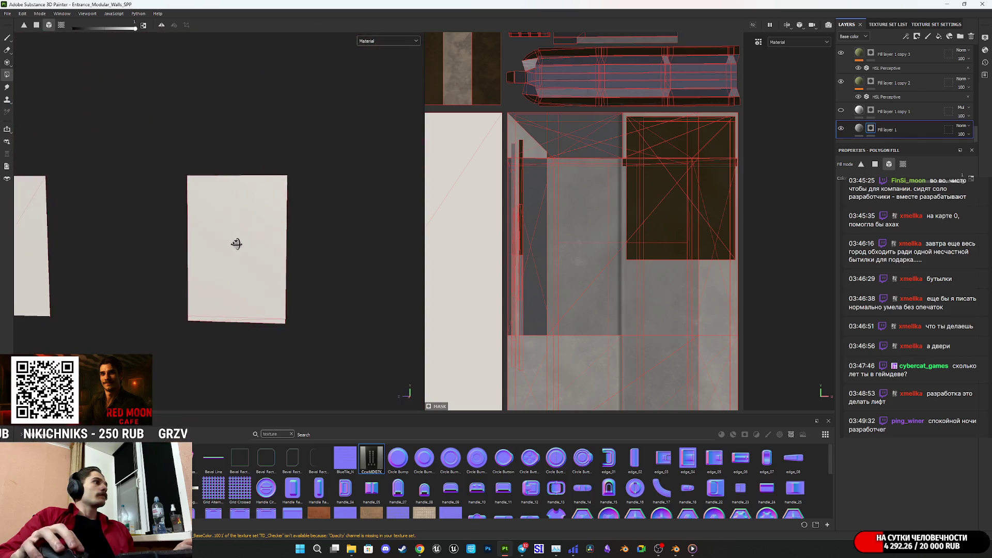
mouse_move(238, 252)
alt+mouse_down()
mouse_move(268, 256)
mouse_move(330, 230)
mouse_move(281, 240)
mouse_move(317, 245)
mouse_move(341, 234)
mouse_move(283, 255)
mouse_move(336, 248)
mouse_move(304, 262)
alt+mouse_up()
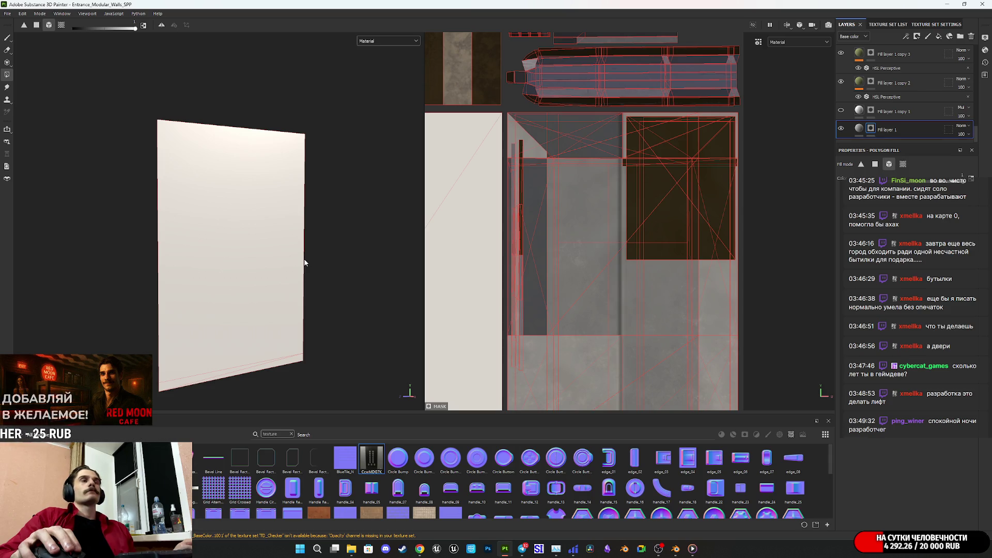
mouse_move(273, 265)
alt+mouse_down()
mouse_move(274, 224)
mouse_move(255, 206)
mouse_move(277, 246)
mouse_move(235, 343)
mouse_move(279, 277)
mouse_move(238, 256)
alt+mouse_up()
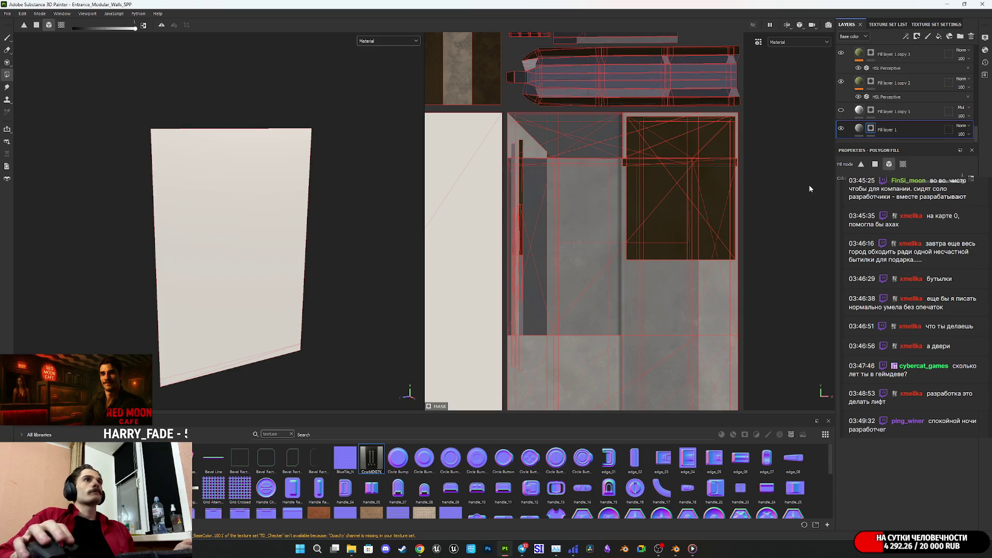
click(872, 129)
click(243, 230)
mouse_move(265, 243)
alt+mouse_down()
mouse_move(195, 222)
mouse_move(271, 188)
mouse_move(236, 225)
alt+mouse_up()
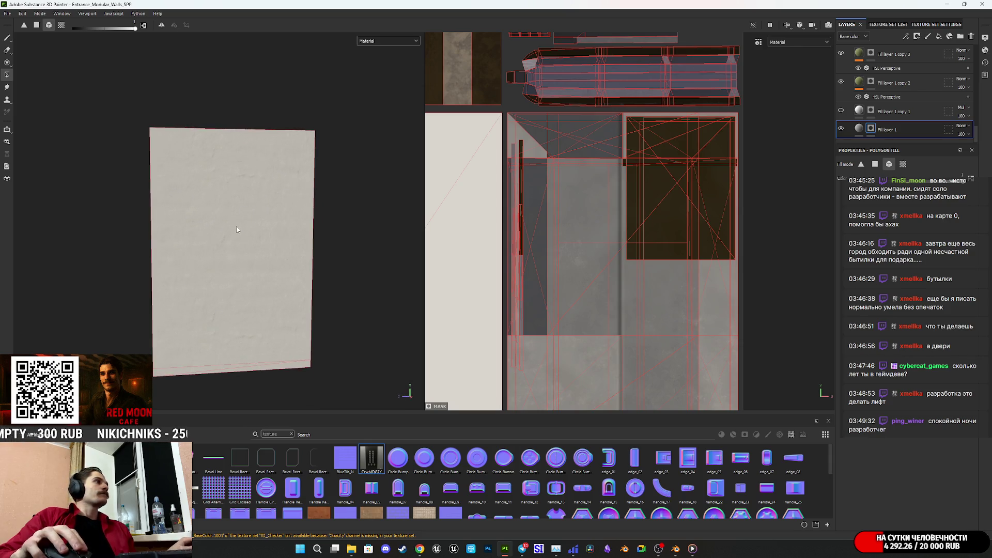
key(ctrl+z)
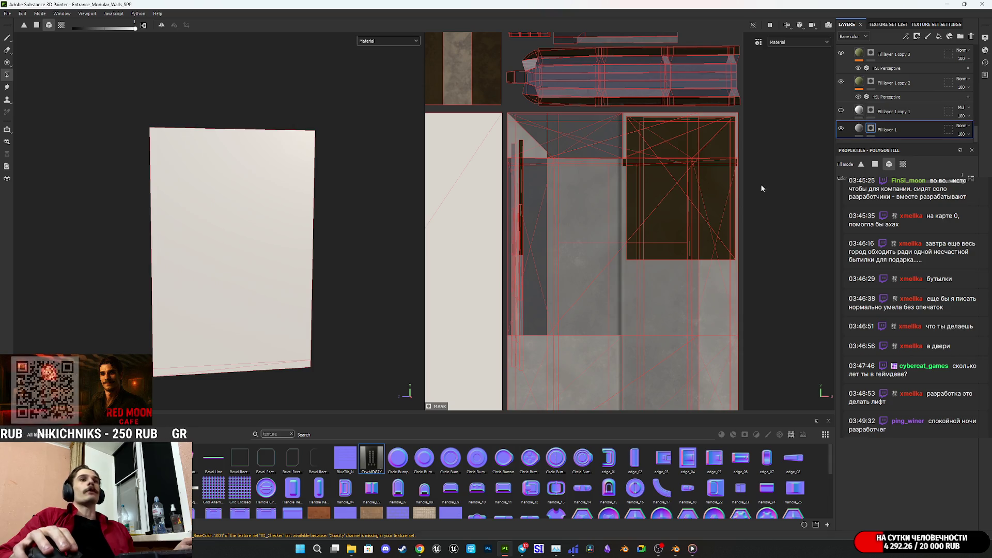
mouse_move(526, 553)
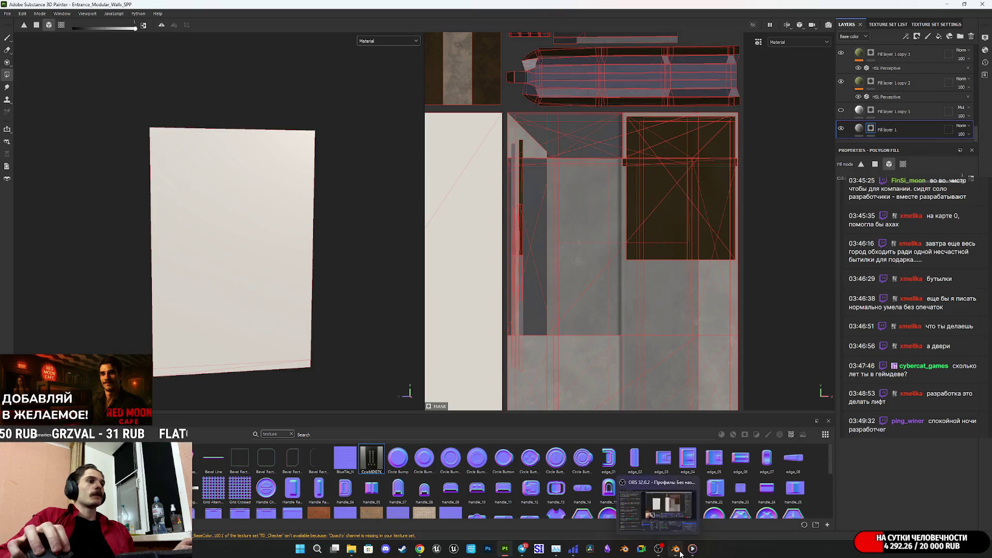
click(675, 550)
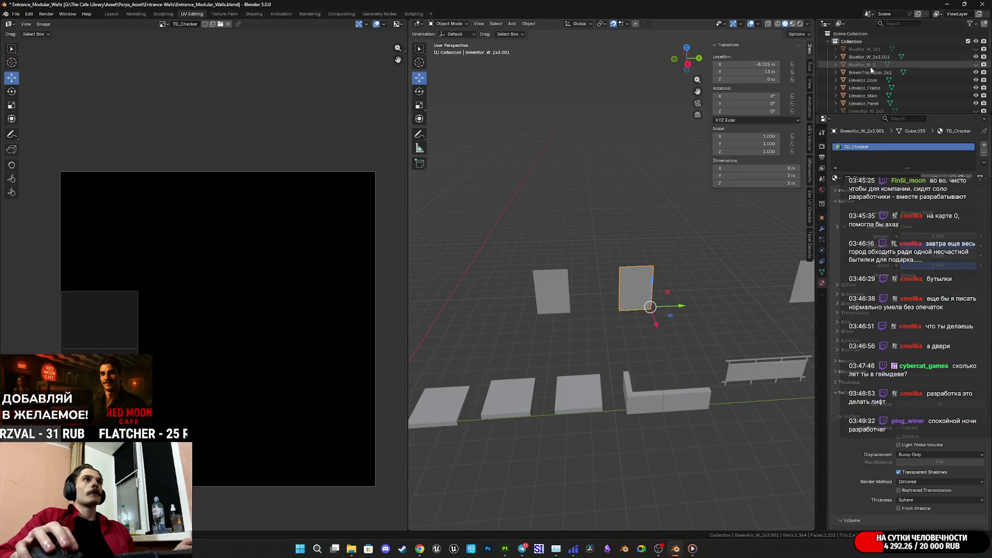
scroll(628, 306, up, 3)
click(723, 317)
scroll(884, 72, down, 5)
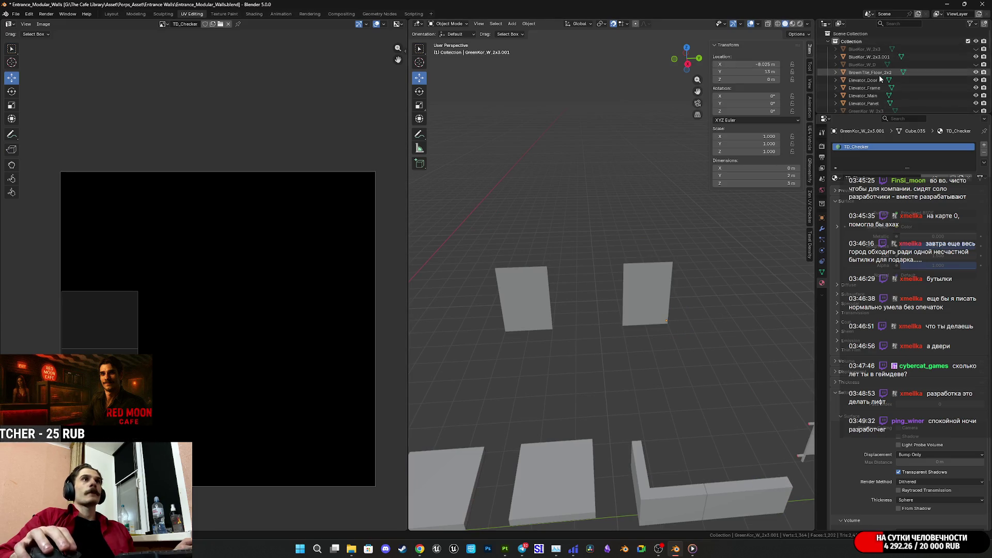
scroll(881, 80, up, 3)
click(977, 64)
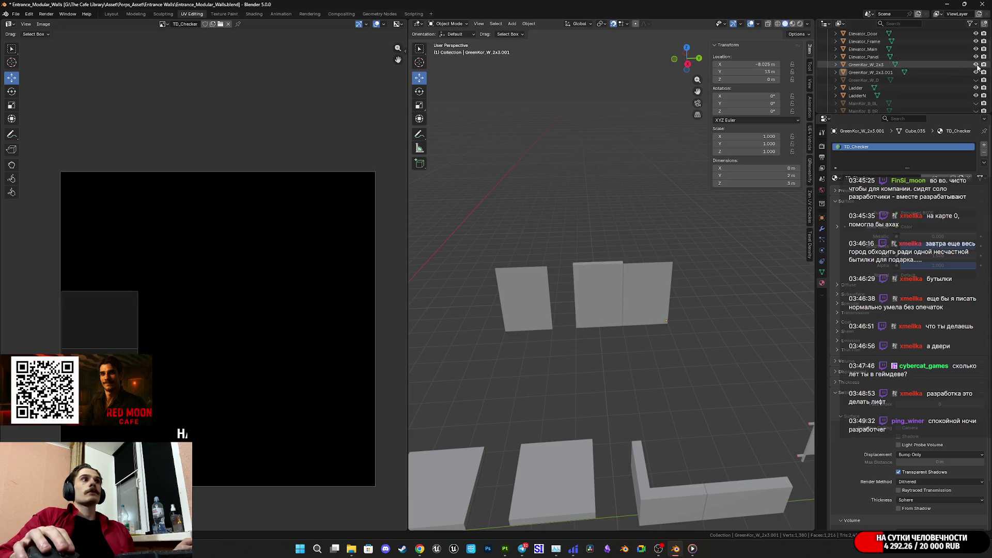
click(591, 284)
key(Tab)
scroll(592, 294, up, 2)
scroll(592, 294, up, 3)
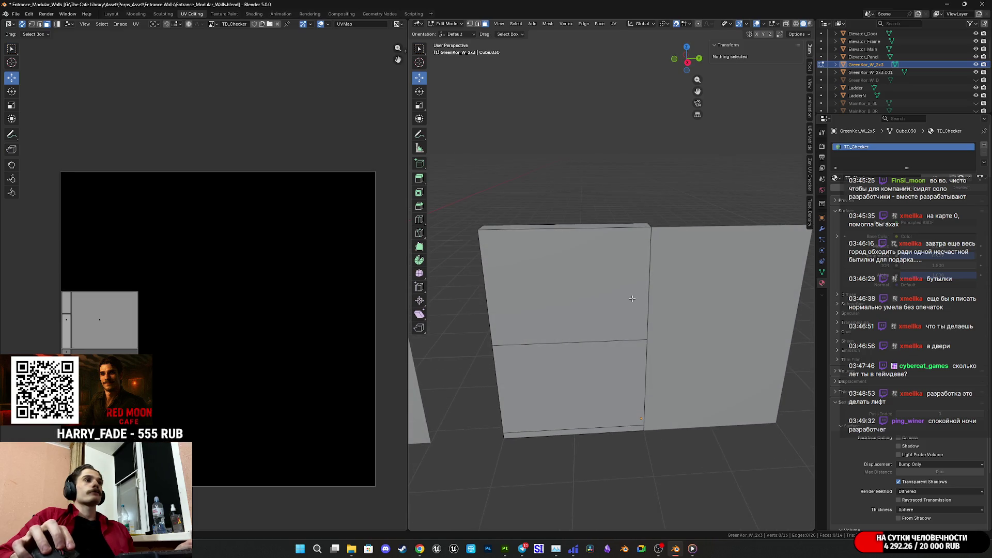
key(Tab)
click(694, 301)
scroll(692, 303, up, 1)
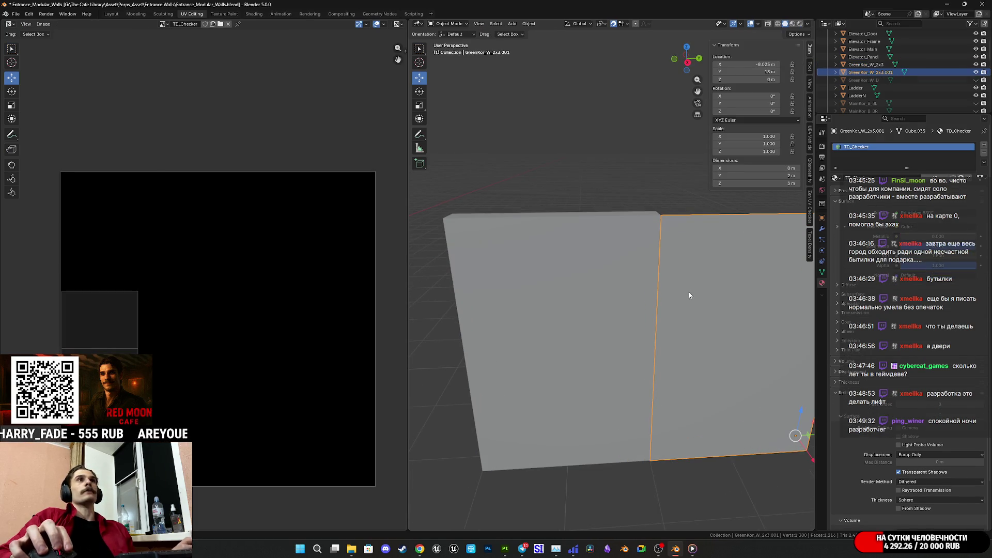
key(Tab)
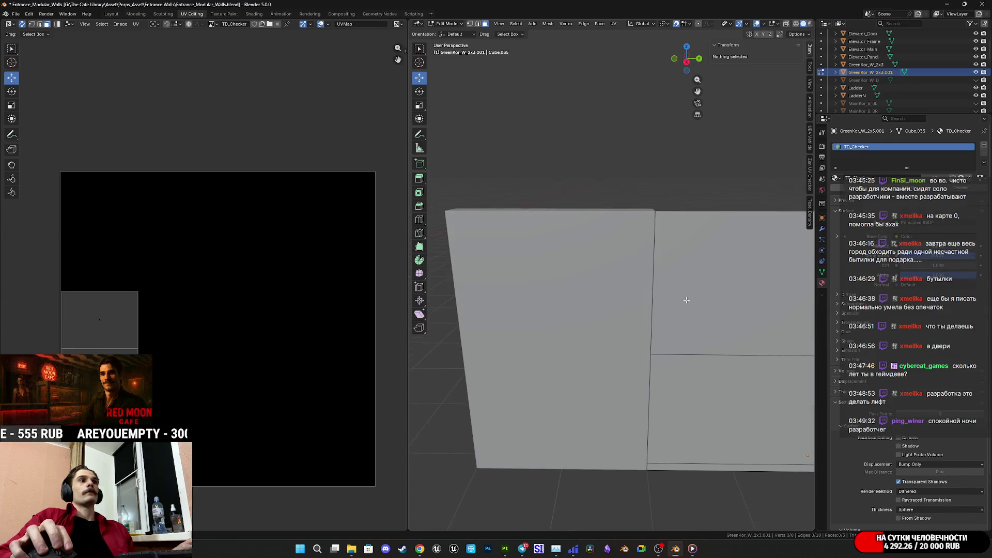
scroll(688, 303, down, 2)
key(Tab)
click(598, 293)
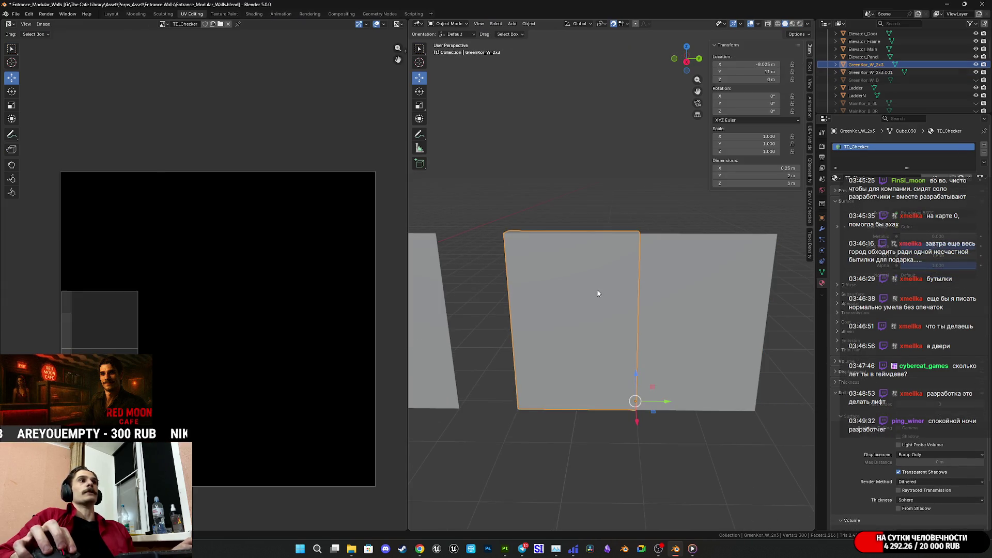
key(h)
click(663, 301)
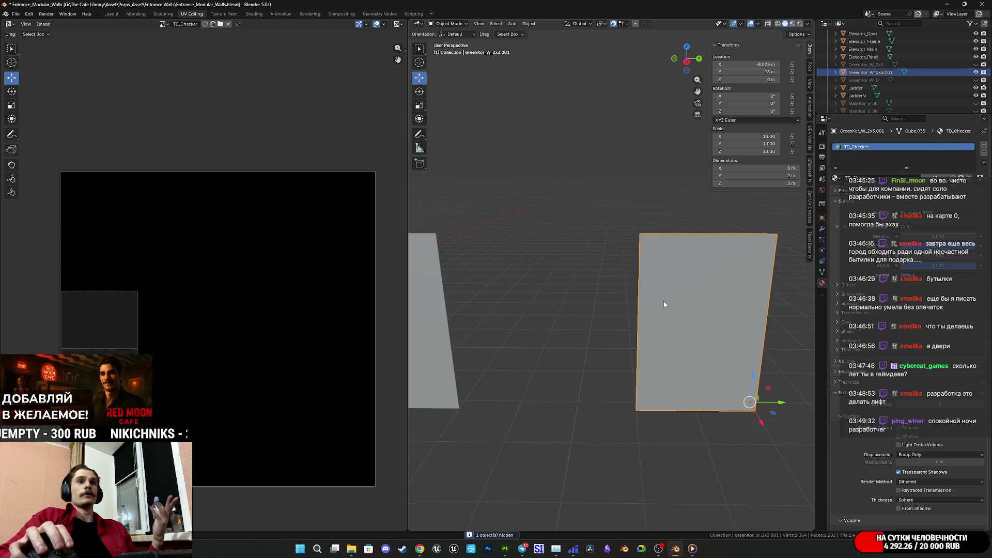
scroll(649, 353, down, 1)
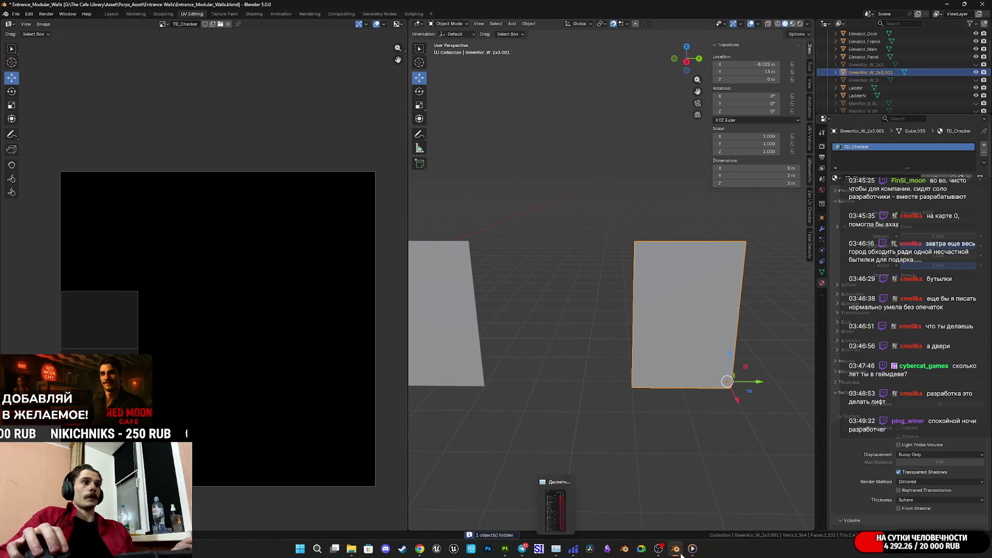
mouse_move(682, 556)
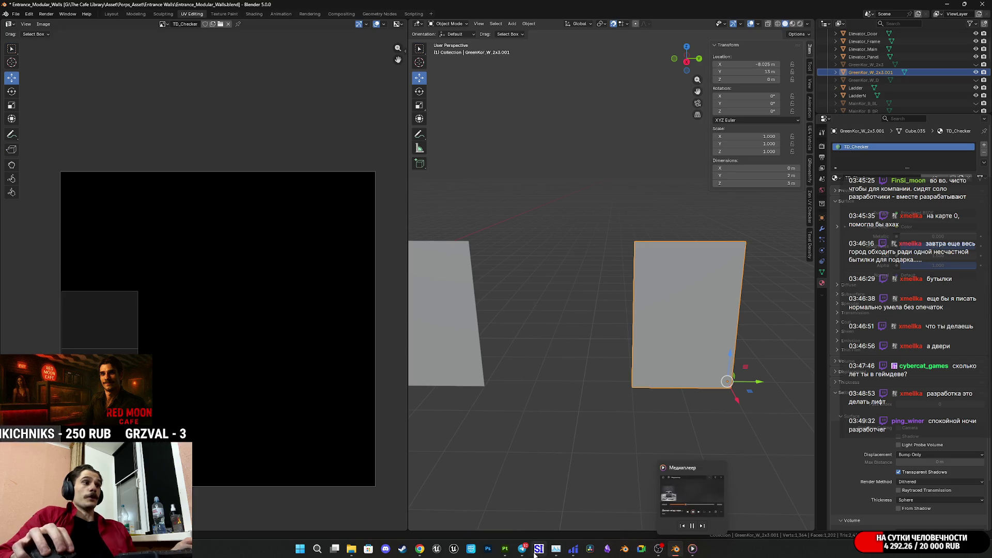
mouse_move(574, 554)
mouse_move(529, 553)
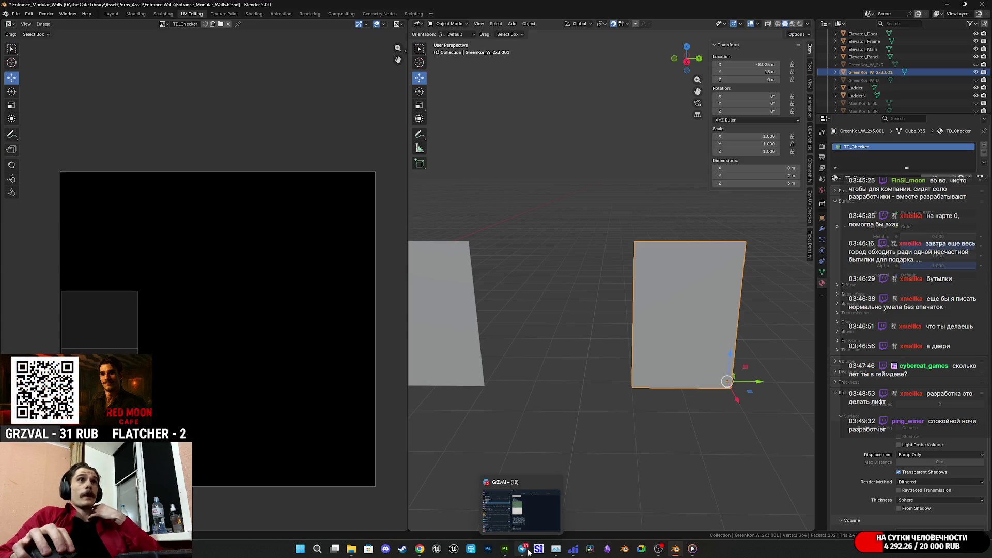
Step: Return to Substance Painter and orbit the view to see both wall planes
click(507, 551)
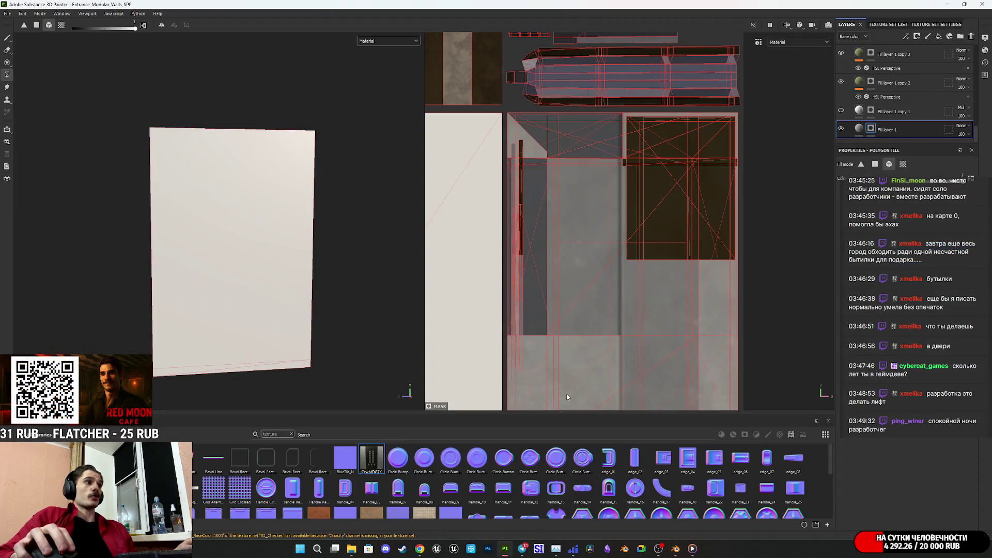
mouse_move(273, 270)
alt+mouse_down()
mouse_move(336, 269)
mouse_move(274, 264)
mouse_move(258, 293)
alt+mouse_up()
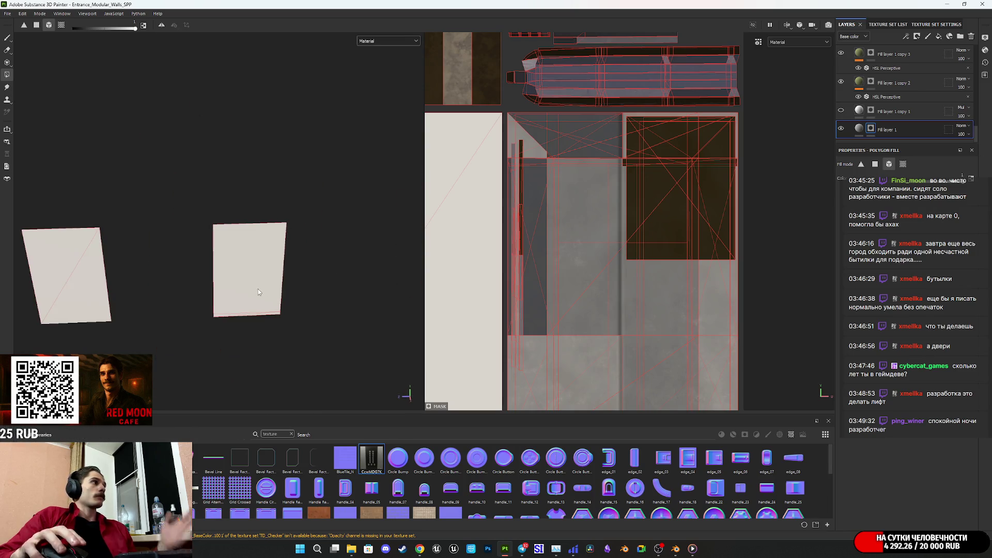
scroll(257, 289, up, 2)
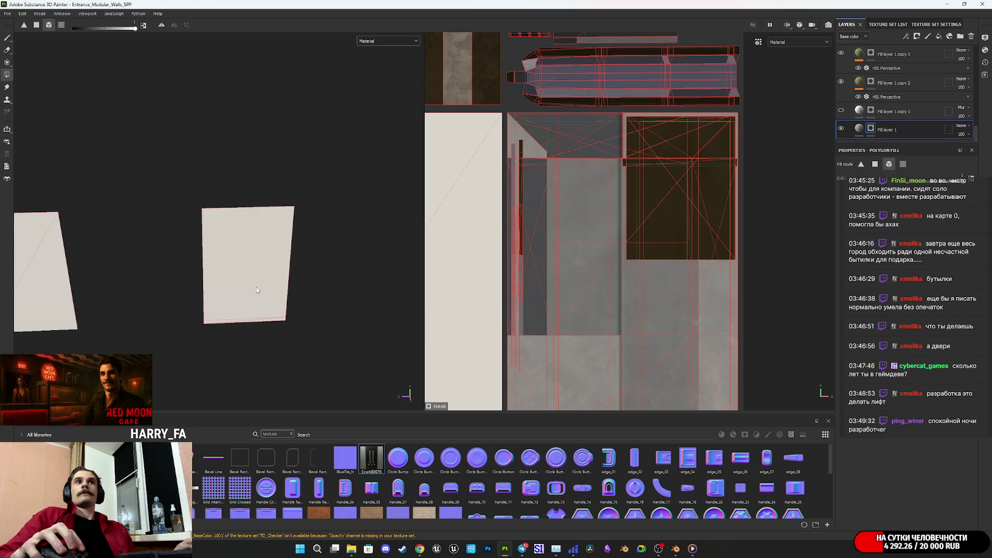
scroll(902, 115, up, 3)
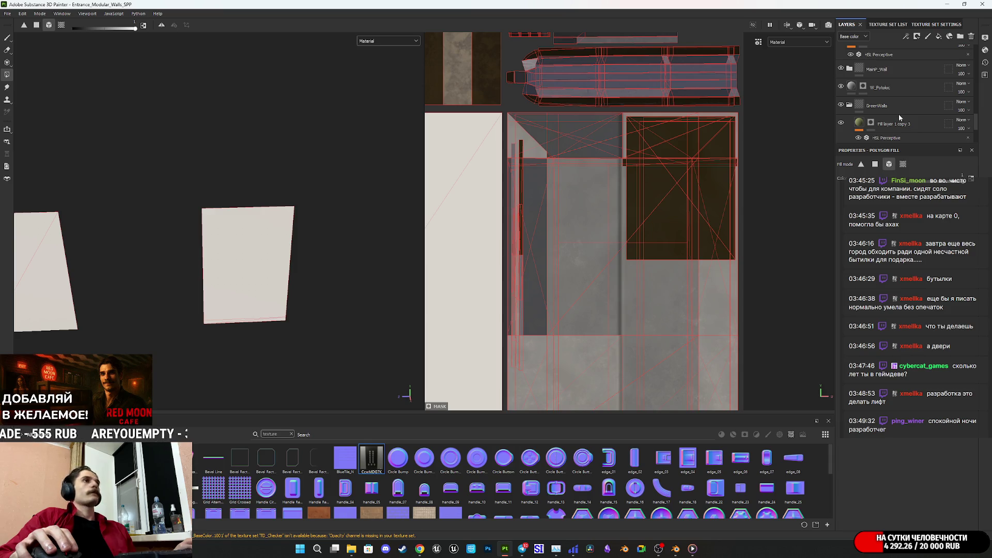
scroll(899, 113, down, 2)
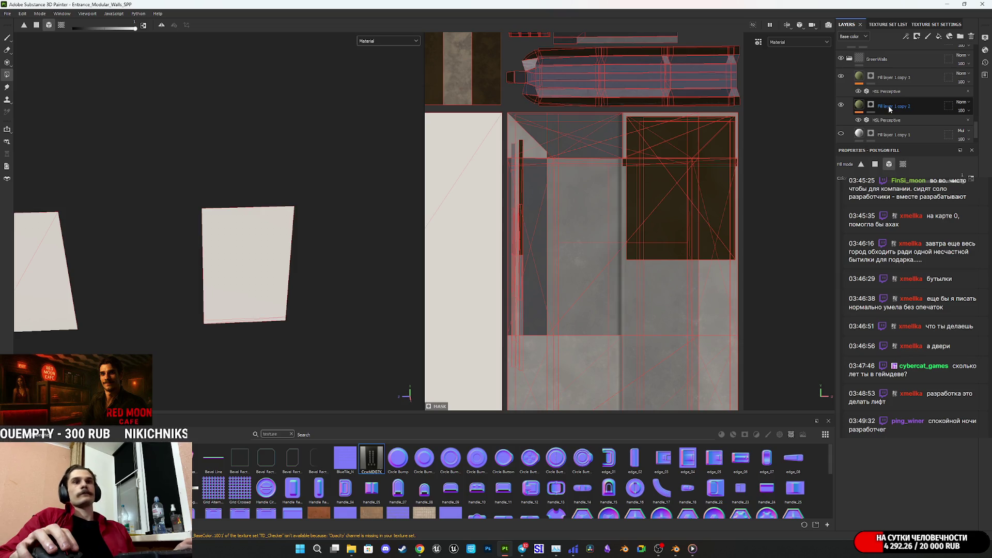
scroll(879, 100, down, 1)
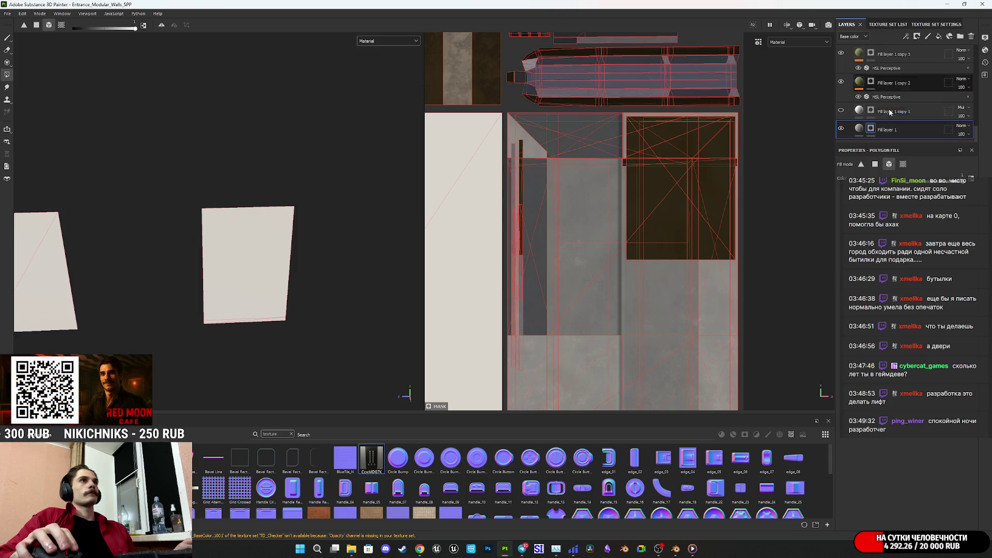
Step: Test reddish grunge fills on the wall, switch to single-face fill mode, and remove them
click(261, 268)
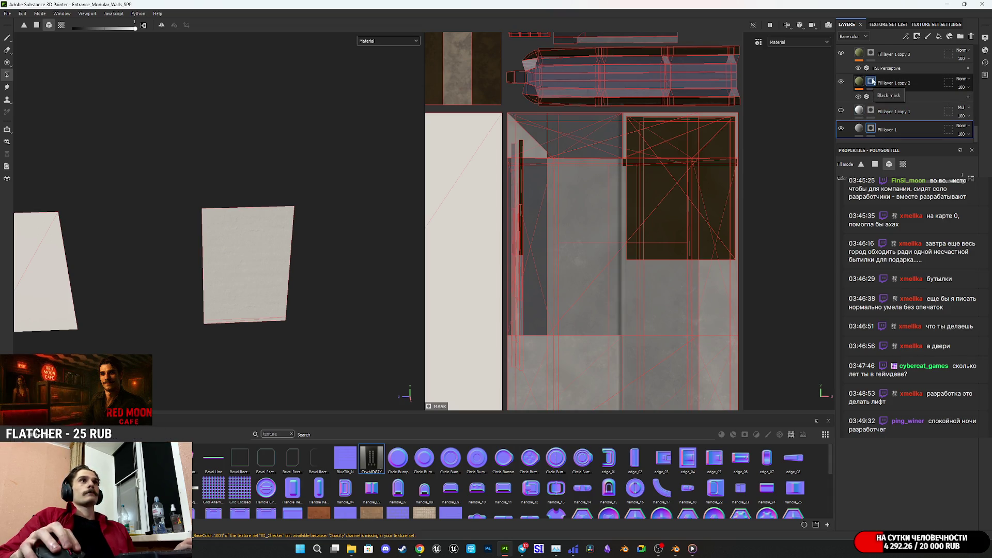
key(ctrl+z)
key(ctrl+z)
scroll(239, 335, up, 3)
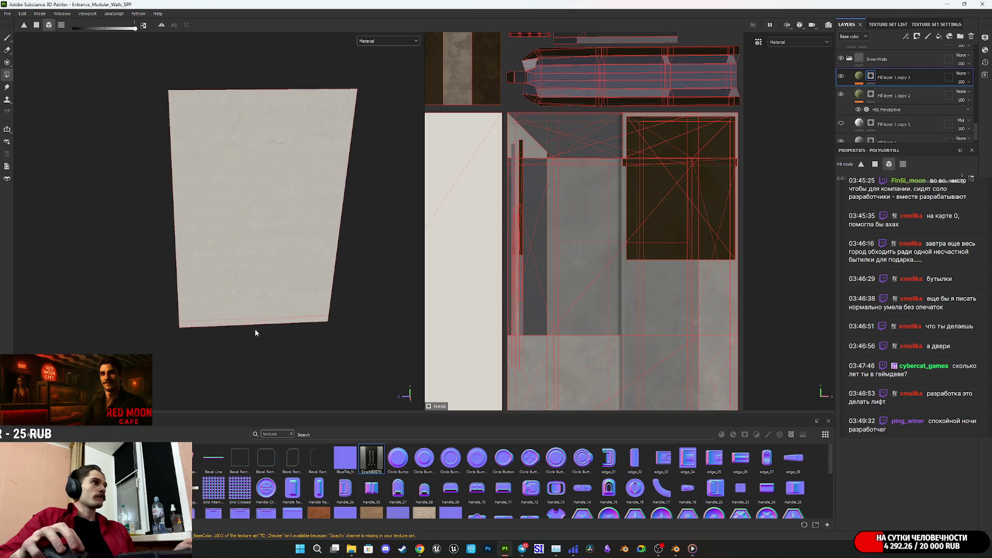
drag(256, 332, 241, 321)
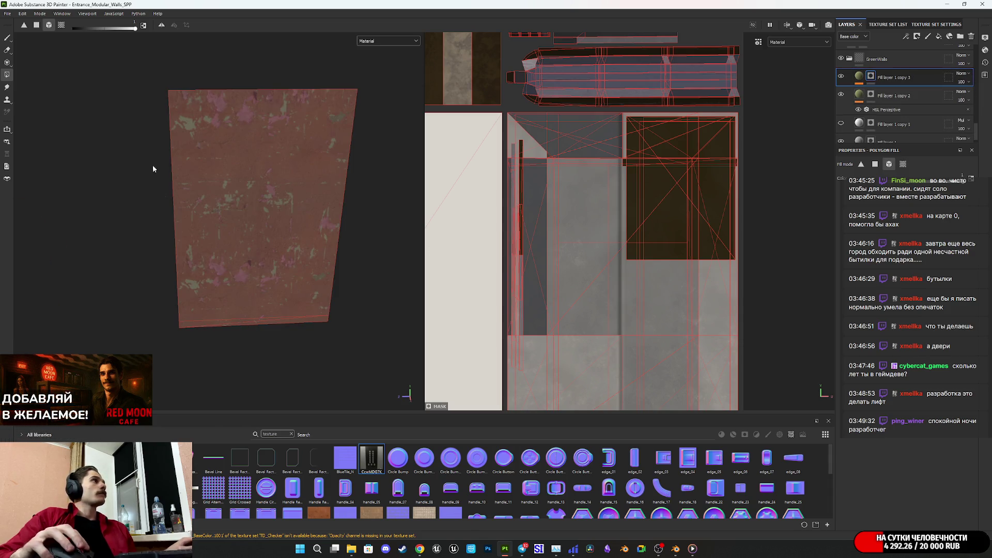
click(37, 26)
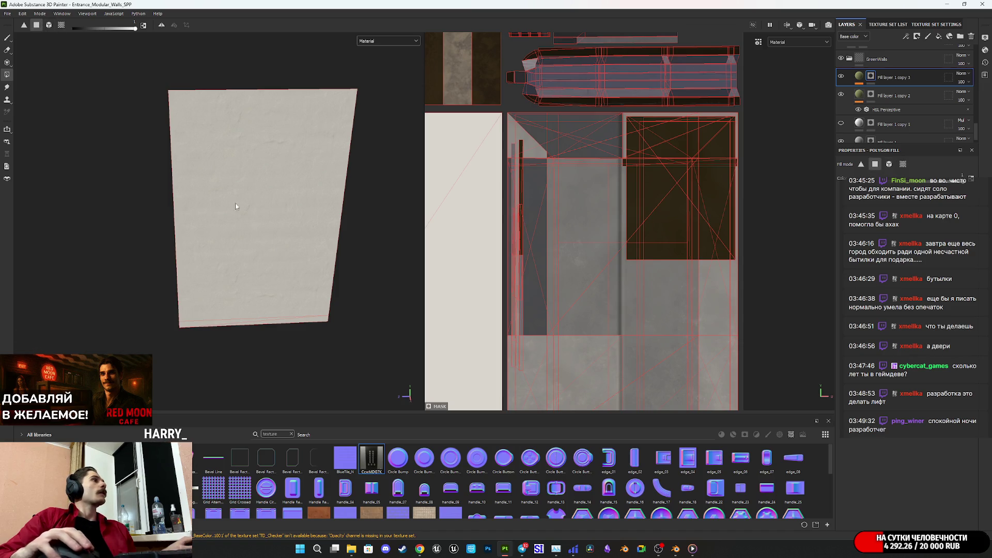
drag(279, 172, 264, 163)
ctrl+click(280, 170)
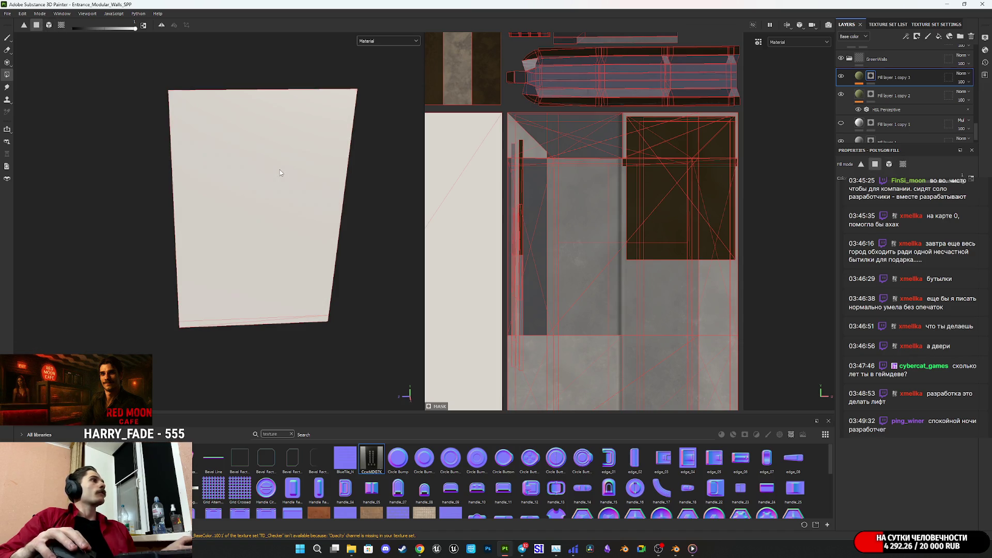
scroll(872, 127, down, 1)
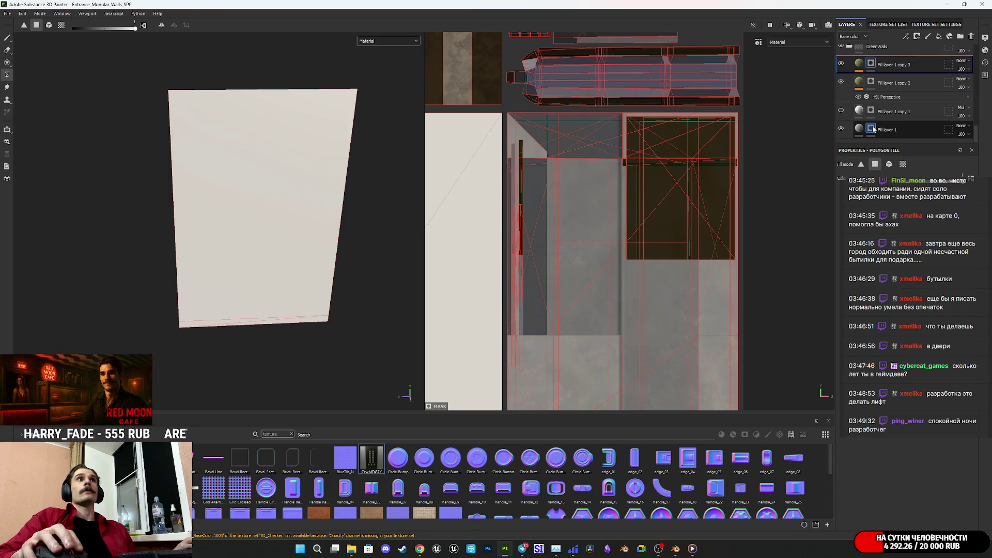
Step: Fill the upper face plaster, the lower face green and the bottom strip dark reddish-brown
click(872, 128)
click(269, 149)
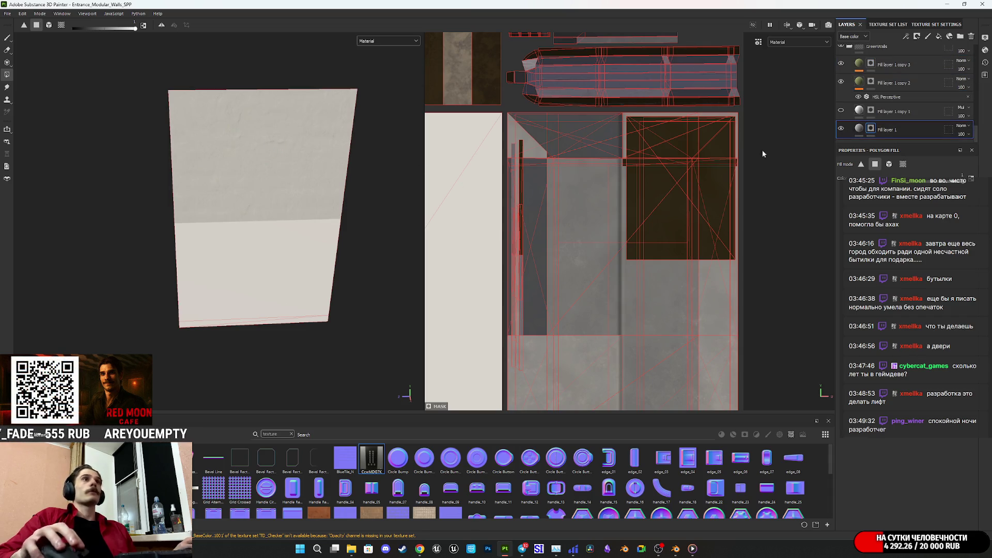
click(890, 83)
click(247, 269)
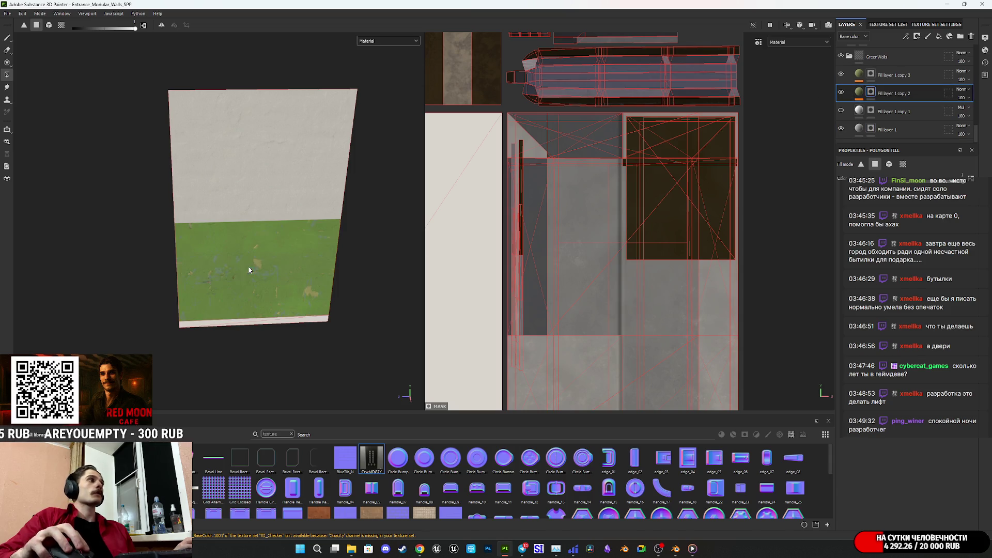
click(891, 75)
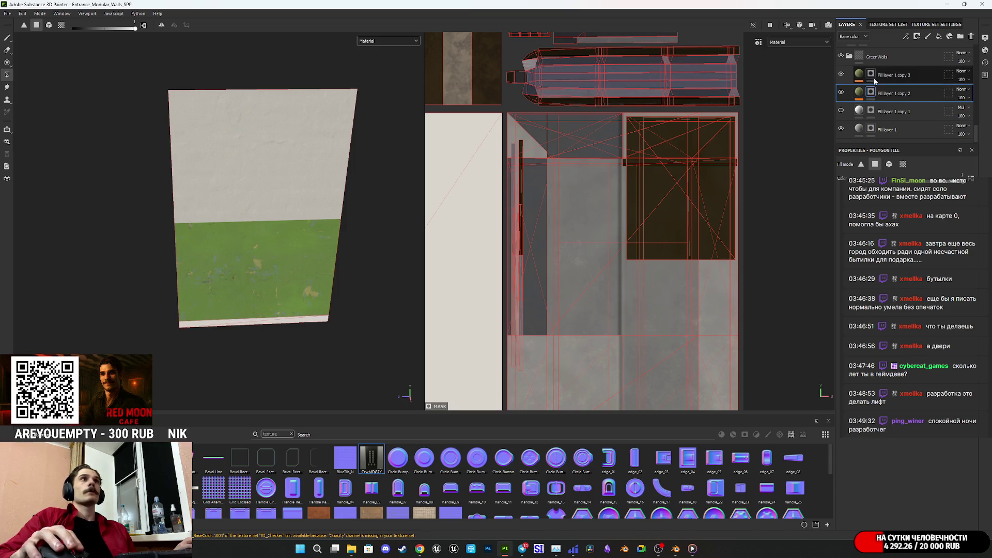
click(265, 324)
key(ctrl+v)
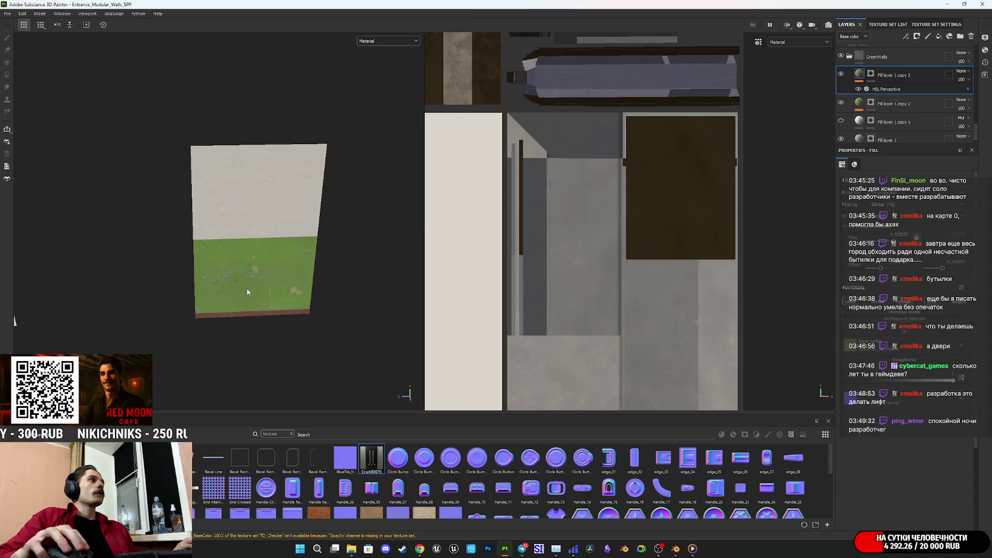
Step: Expand MainP_Wall and fill the wall quad through Fill layer 2's mask
mouse_move(289, 249)
alt+mouse_down()
mouse_move(335, 250)
mouse_move(310, 259)
mouse_move(284, 290)
mouse_move(269, 279)
mouse_move(526, 246)
mouse_move(266, 266)
alt+mouse_up()
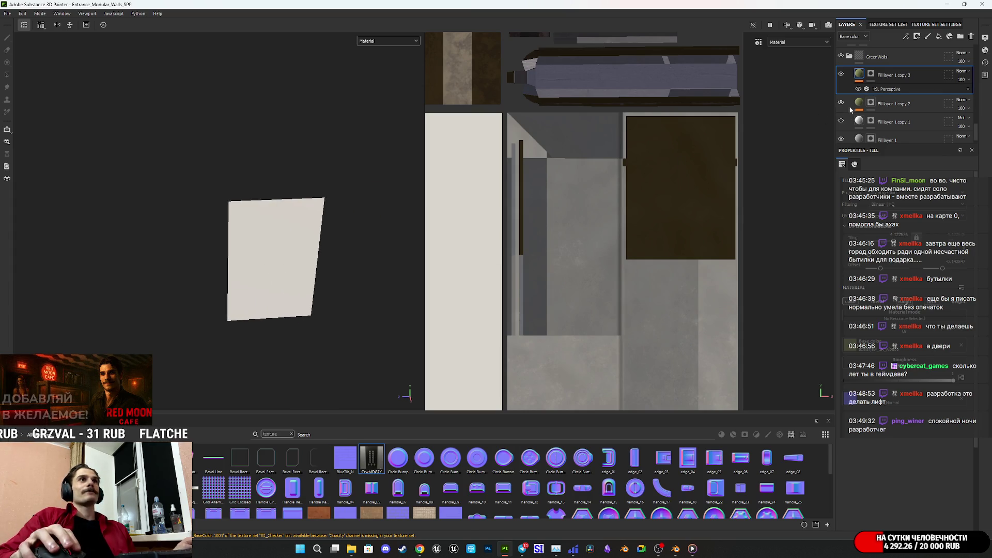
scroll(850, 109, up, 2)
scroll(850, 106, up, 2)
click(888, 109)
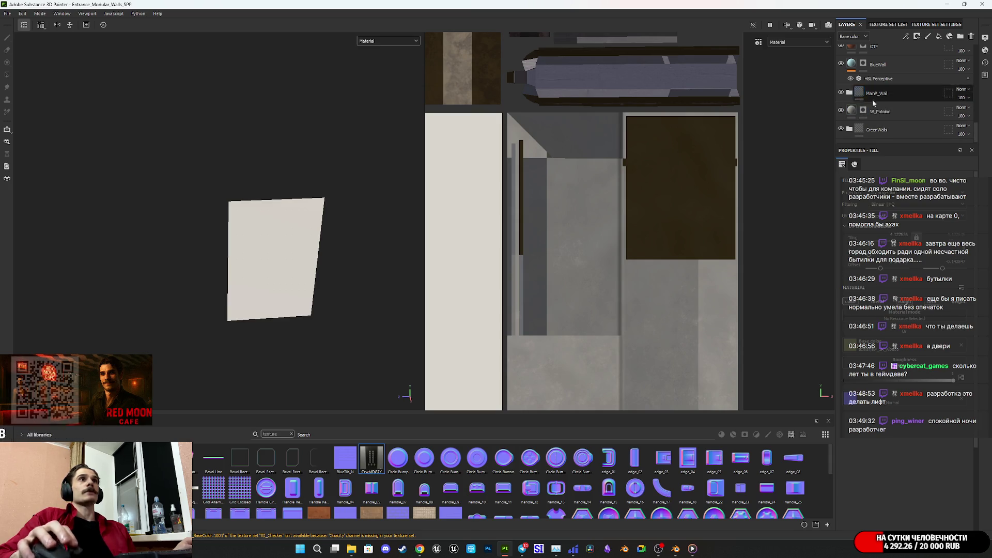
click(851, 93)
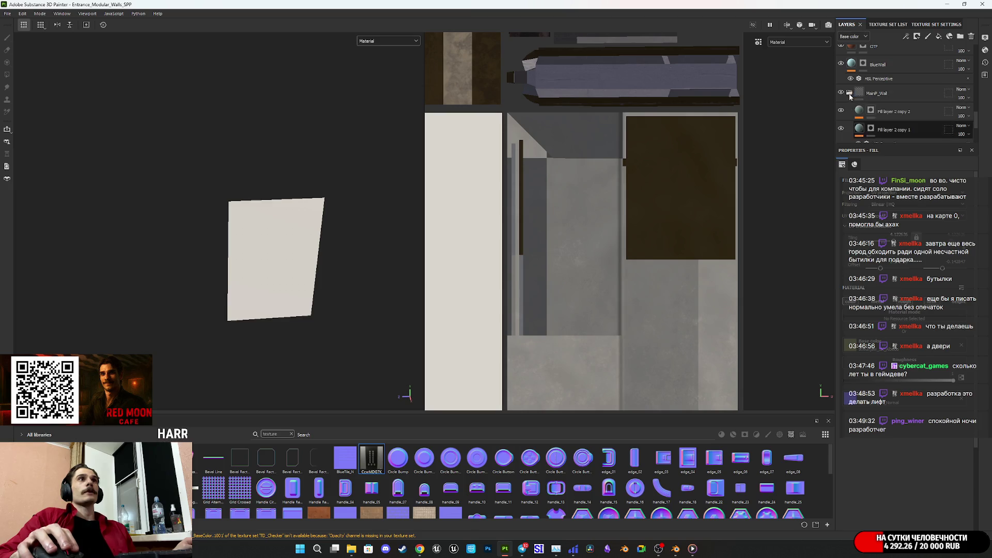
scroll(860, 99, down, 2)
click(871, 111)
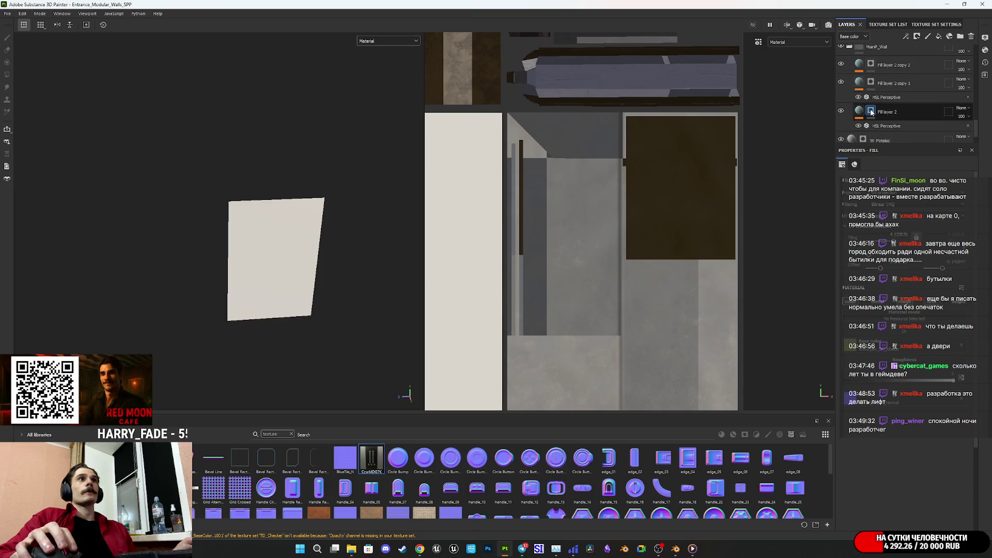
click(261, 269)
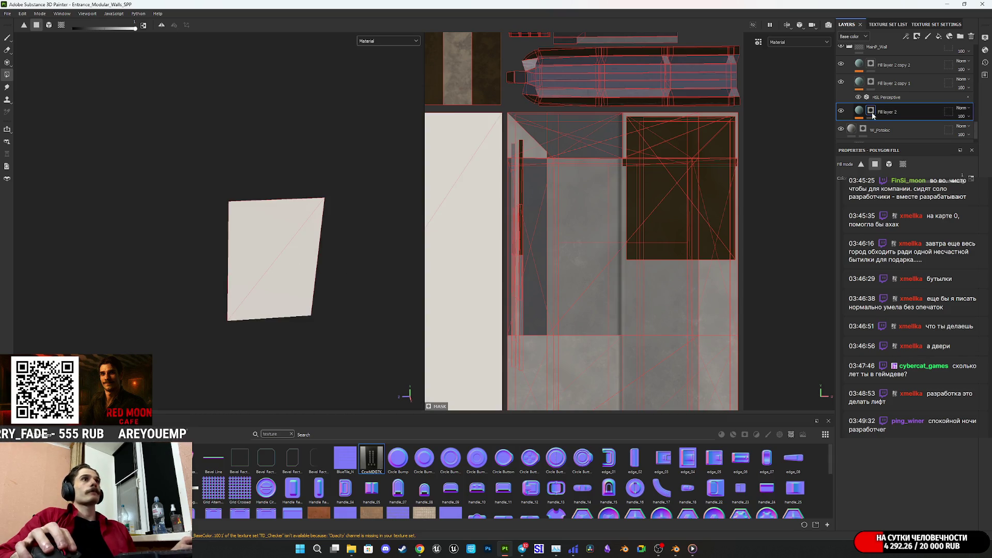
Step: Pull back and orbit the view to show the stairs and doorway
scroll(396, 273, down, 3)
middle_drag(355, 273, 148, 276)
mouse_move(149, 277)
alt+mouse_down()
mouse_move(331, 253)
mouse_move(217, 226)
mouse_move(257, 262)
mouse_move(251, 239)
mouse_move(272, 195)
mouse_move(244, 250)
alt+mouse_up()
scroll(257, 260, up, 1)
scroll(258, 260, down, 4)
scroll(259, 261, up, 5)
scroll(247, 263, up, 5)
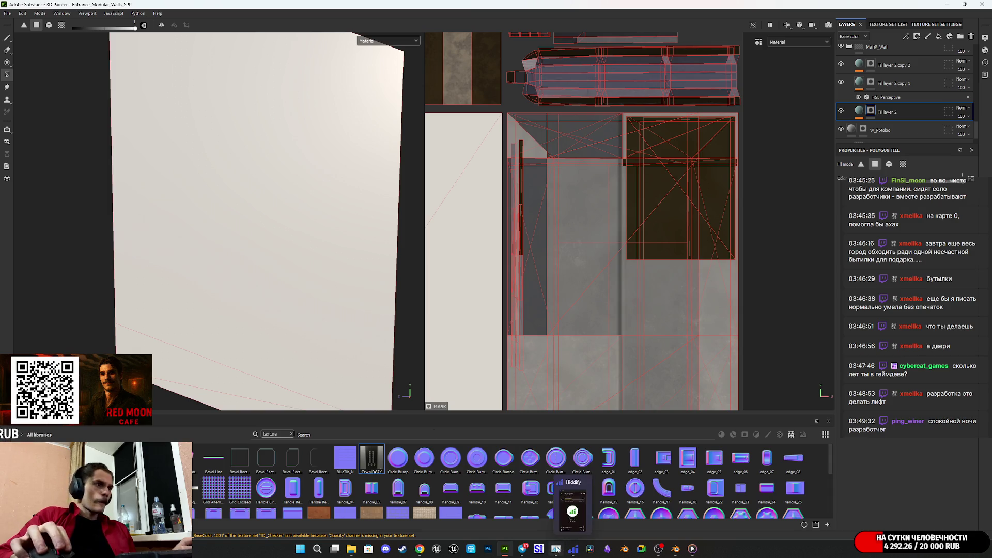
Step: After a quick look at Blender, fill a lavender-grey band across the wall plane
mouse_move(676, 553)
click(675, 509)
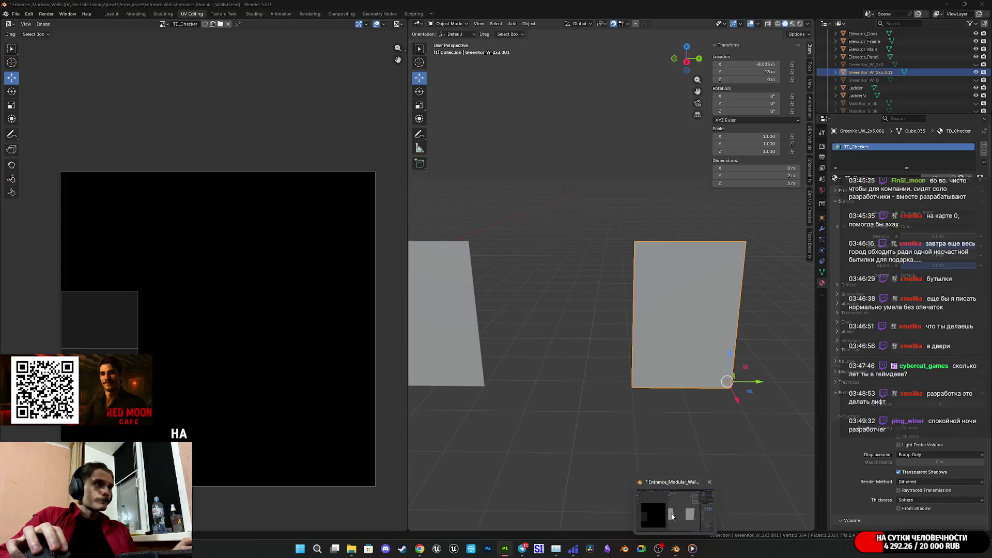
key(alt+Tab)
mouse_move(311, 248)
alt+mouse_down()
mouse_move(321, 258)
mouse_move(286, 253)
alt+mouse_up()
alt+middle_drag(286, 253, 282, 276)
click(282, 276)
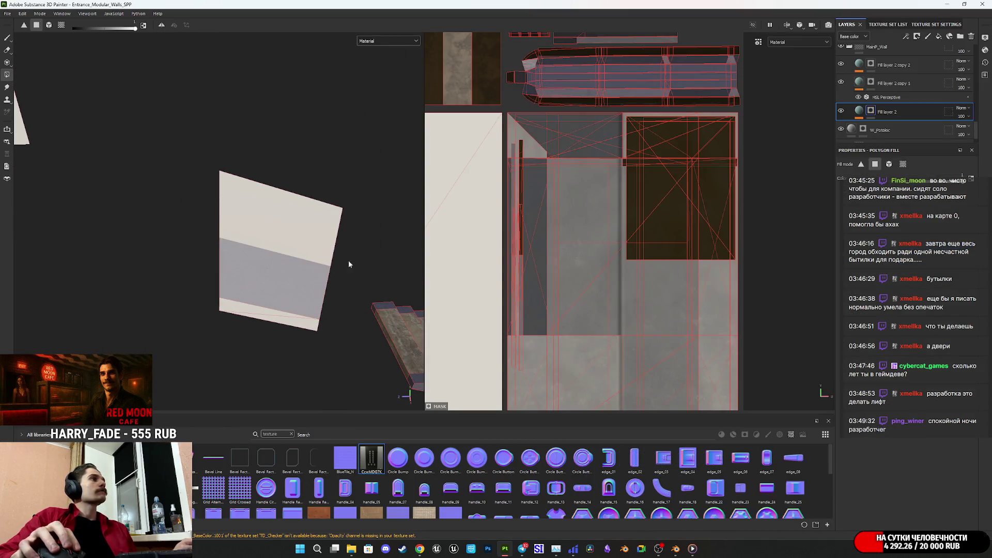
Step: Fill the plane's bottom strip with Fill layer 2 copy 1, trying then removing copy 2 on top
click(872, 82)
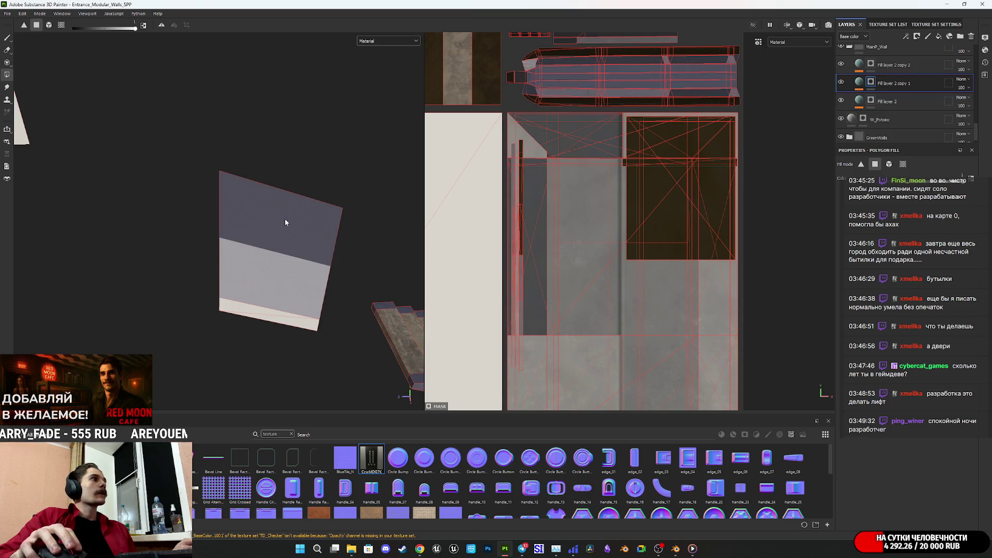
click(284, 323)
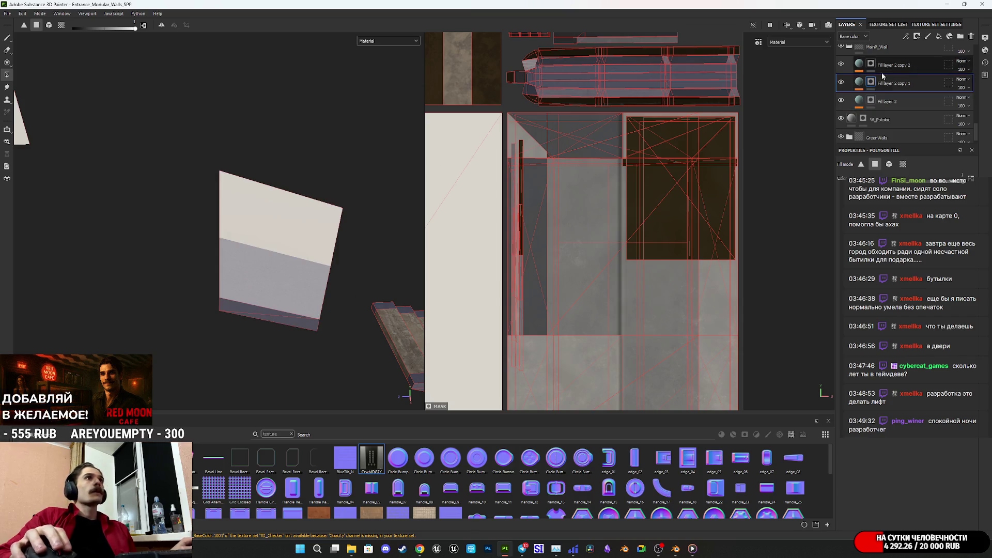
click(871, 65)
click(304, 222)
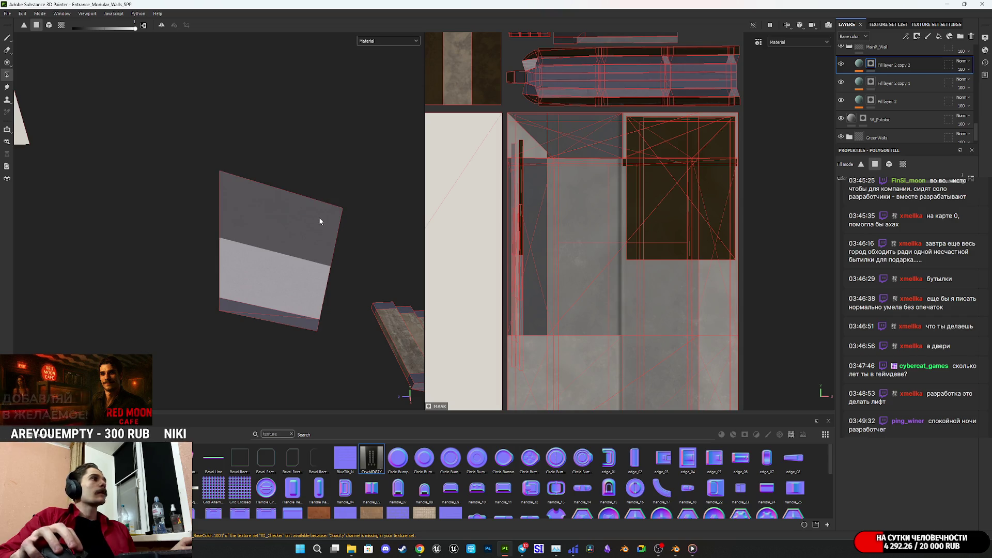
scroll(310, 235, up, 4)
mouse_move(303, 243)
alt+mouse_down()
mouse_move(336, 188)
mouse_move(308, 193)
mouse_move(300, 178)
mouse_move(279, 190)
mouse_move(287, 194)
mouse_move(259, 238)
alt+mouse_up()
click(287, 194)
Step: Expand GreenWalls, select Fill layer 1's mask and move across the texture sheet in the UV view
scroll(258, 239, down, 3)
scroll(258, 253, up, 4)
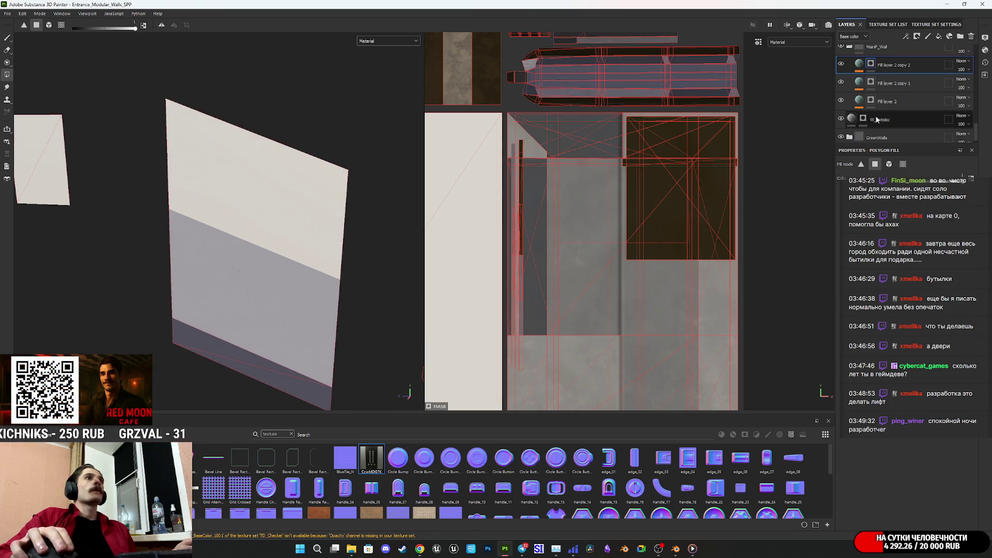
scroll(877, 120, down, 1)
click(850, 131)
scroll(871, 134, down, 5)
click(872, 129)
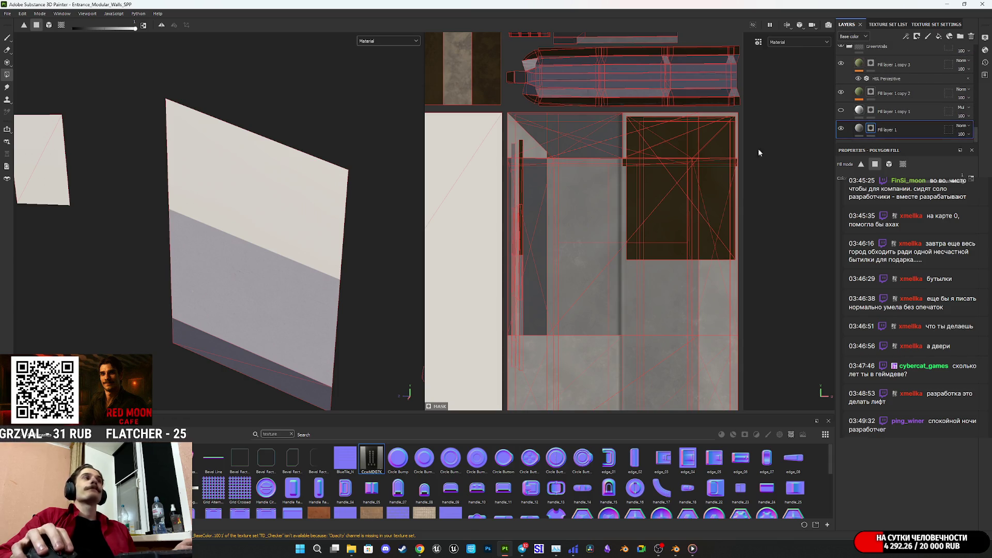
scroll(285, 212, down, 5)
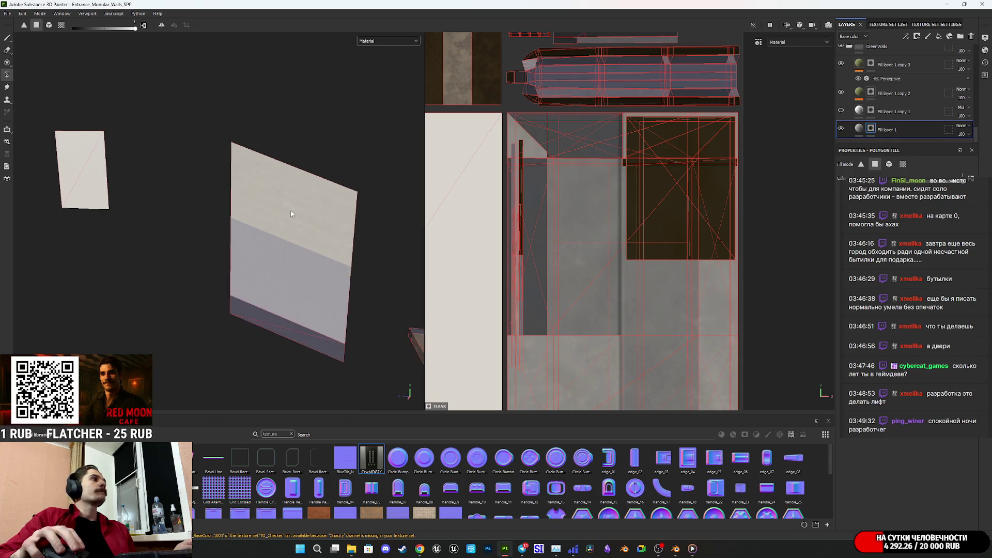
scroll(291, 215, down, 2)
scroll(557, 212, down, 5)
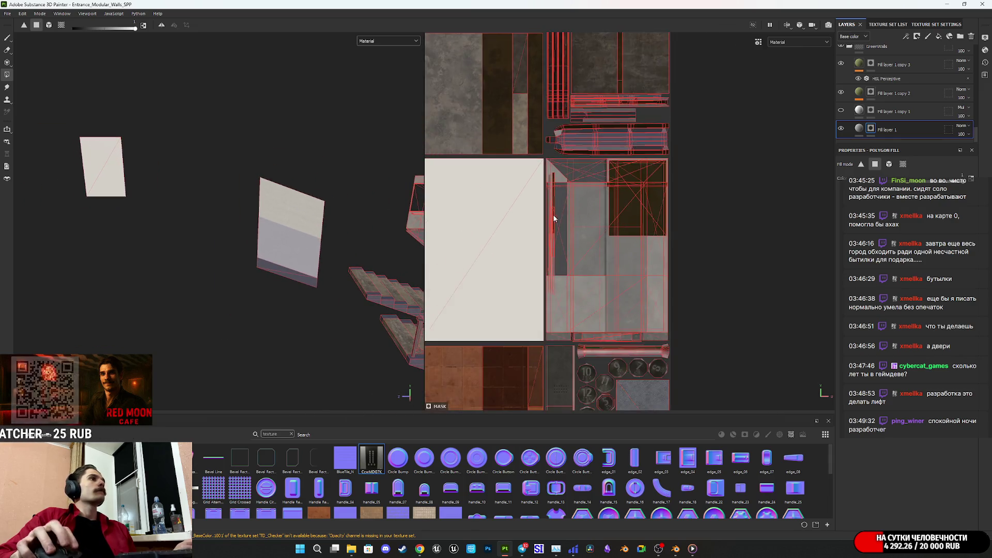
scroll(577, 174, up, 2)
mouse_move(575, 186)
middle_down()
mouse_move(594, 215)
mouse_move(661, 132)
mouse_move(656, 158)
middle_up()
scroll(656, 157, down, 2)
middle_drag(660, 217, 618, 226)
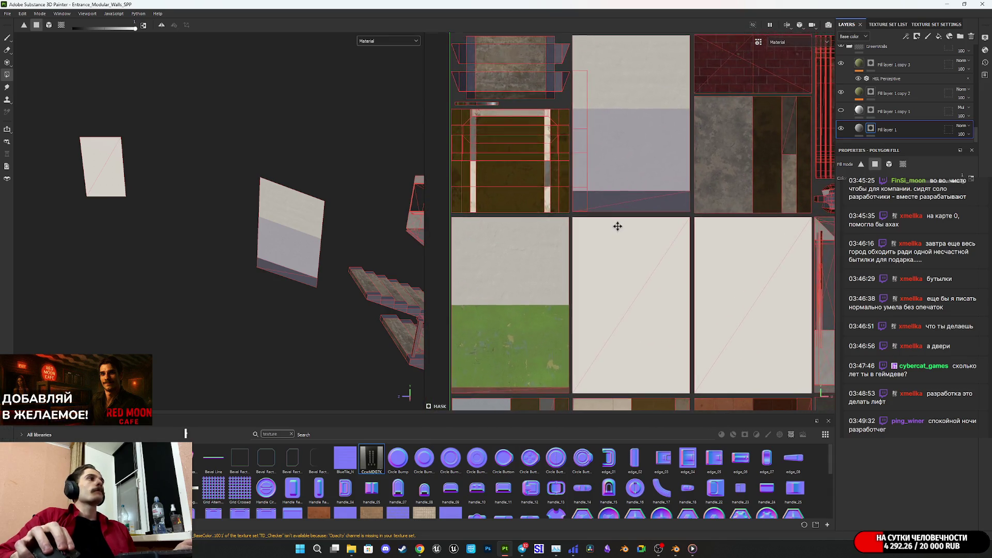
scroll(861, 120, up, 1)
scroll(862, 120, up, 3)
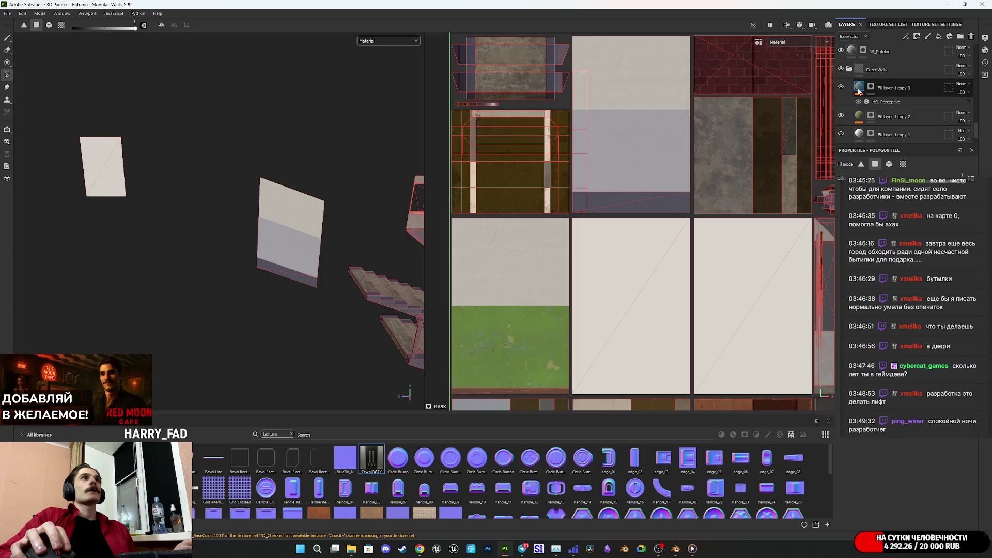
Step: Collapse MainP_Wall and select the BlueWall layer, turning the view toward the wall pieces
click(851, 92)
scroll(868, 101, up, 2)
click(882, 111)
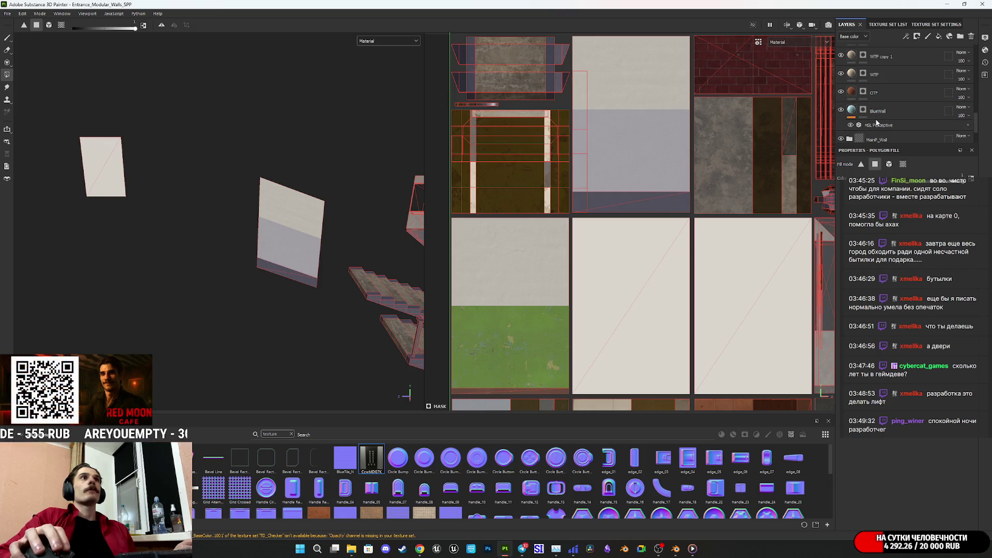
scroll(877, 122, down, 2)
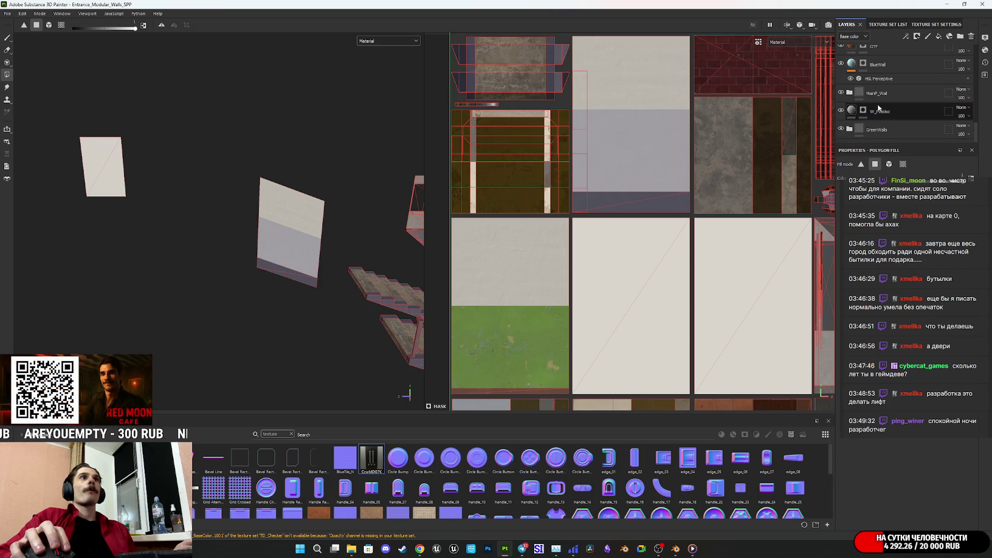
scroll(878, 107, up, 2)
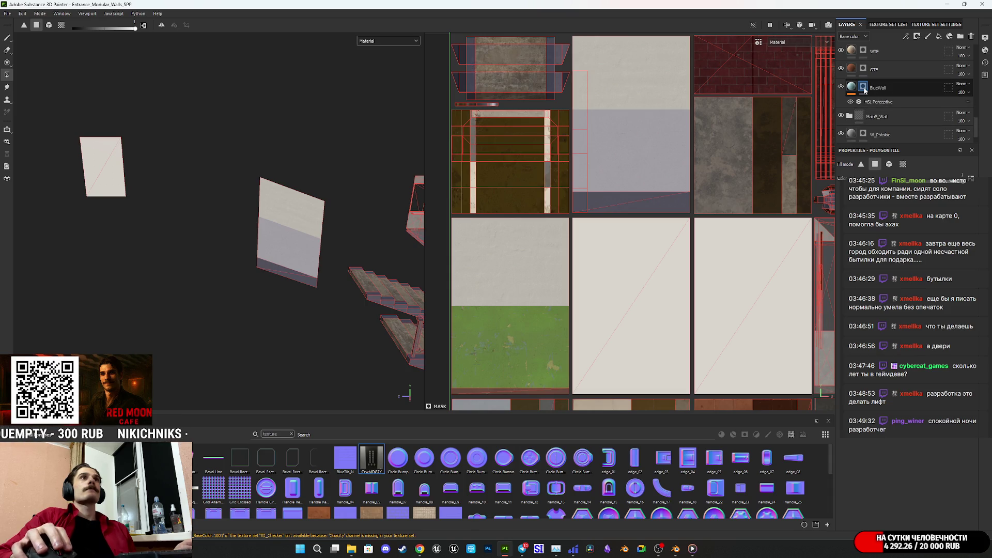
click(864, 90)
alt+drag(223, 233, 306, 222)
click(197, 234)
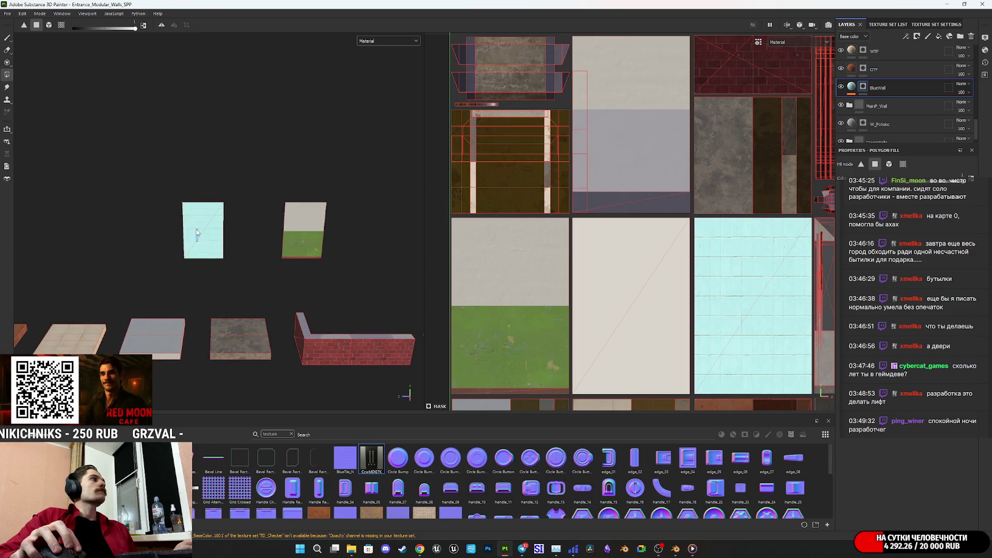
click(852, 86)
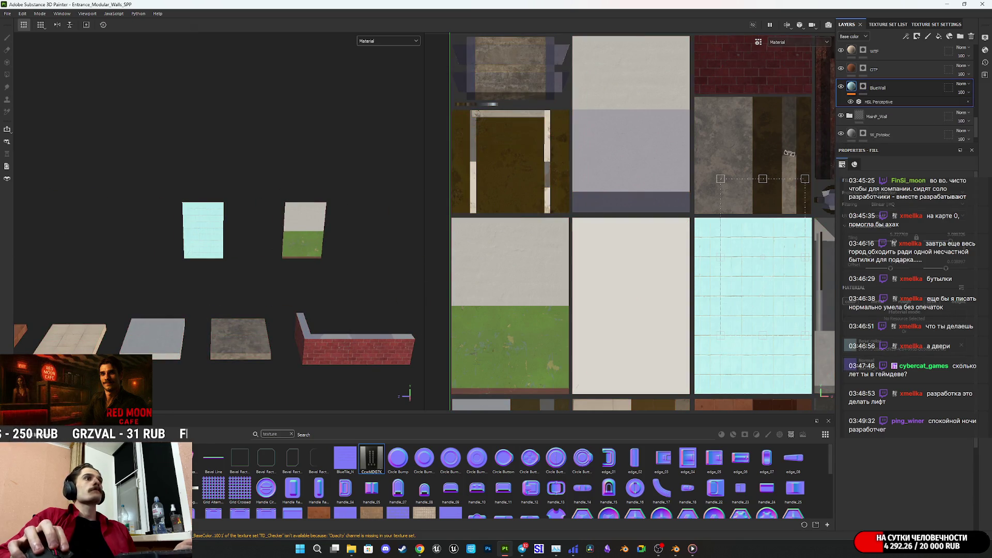
key(f)
mouse_move(214, 233)
alt+mouse_down()
mouse_move(266, 188)
mouse_move(308, 176)
mouse_move(279, 181)
alt+mouse_up()
scroll(279, 181, down, 5)
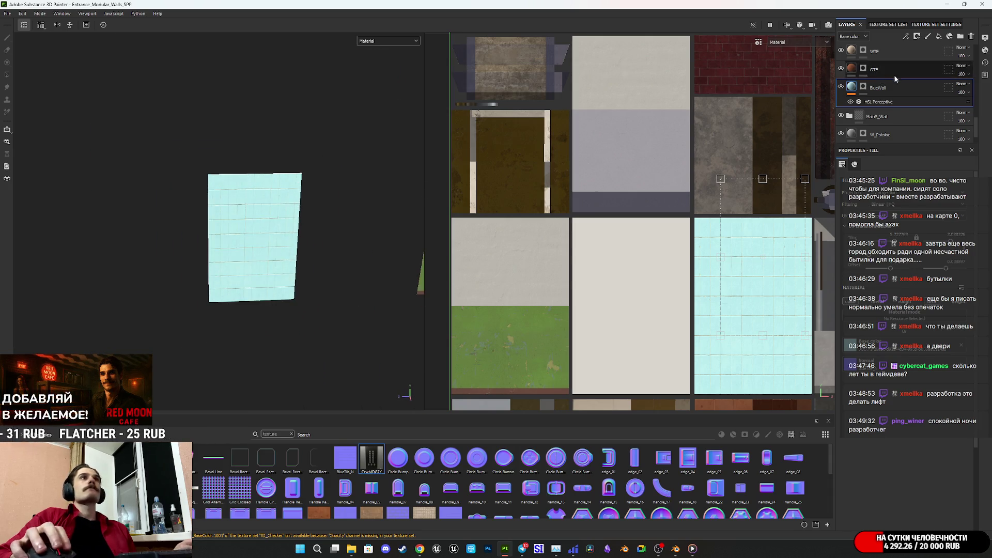
click(851, 71)
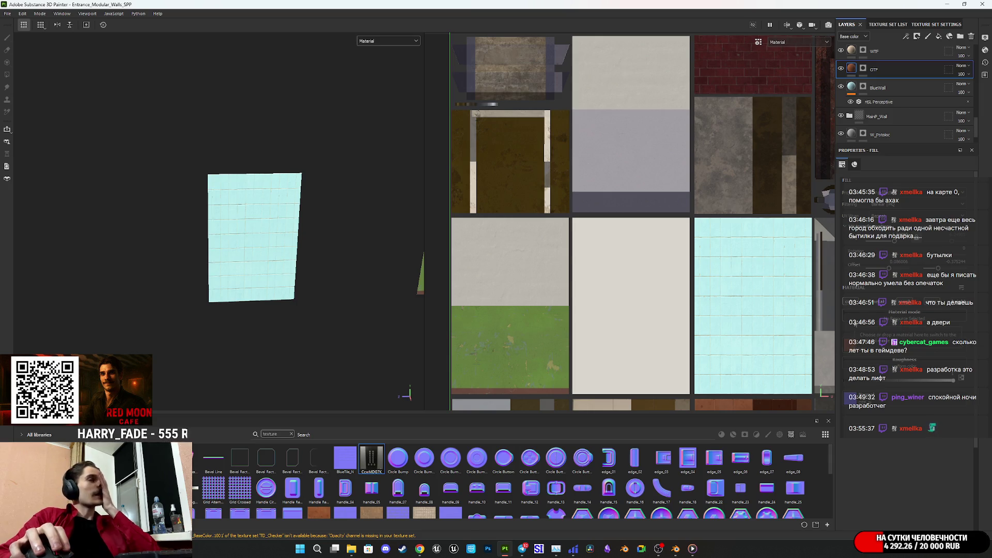
mouse_move(856, 54)
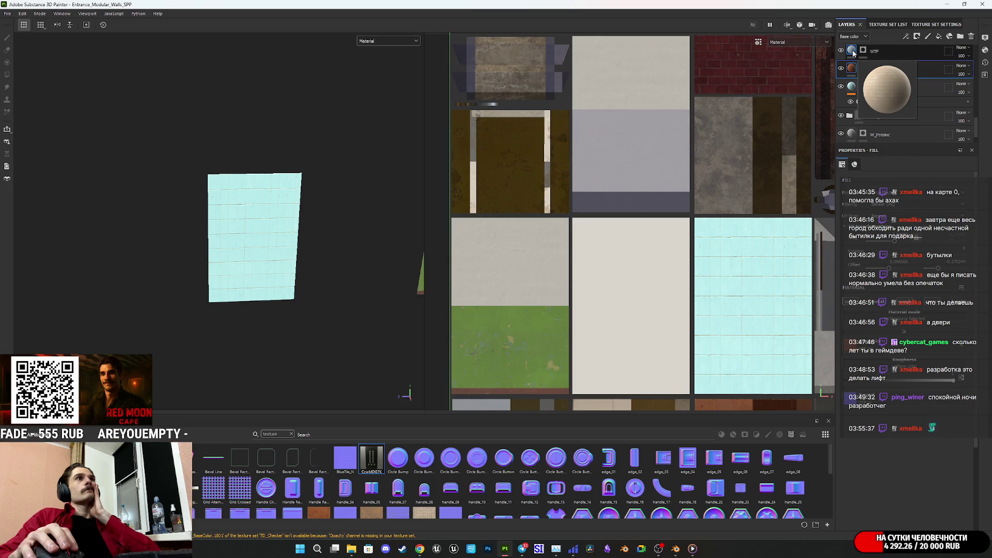
scroll(917, 94, up, 3)
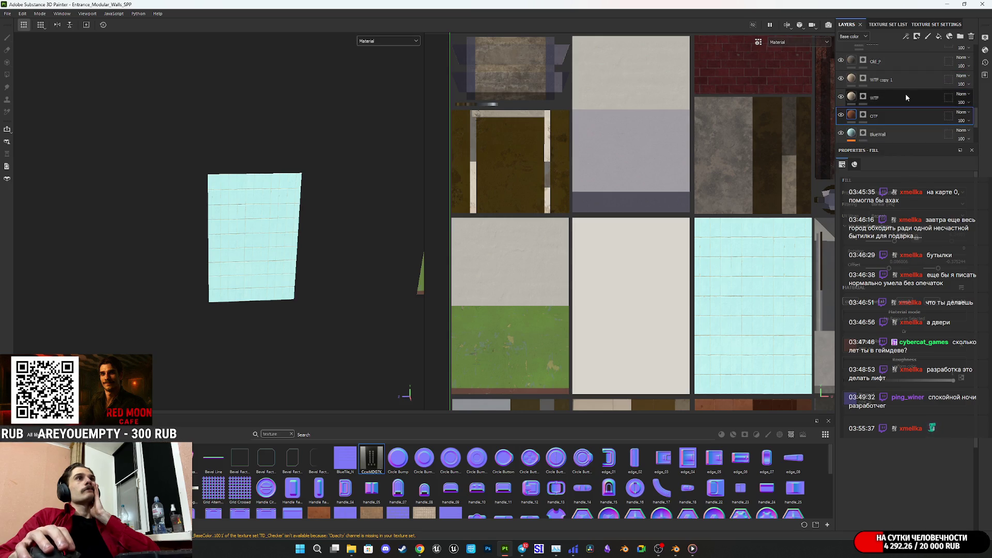
click(853, 99)
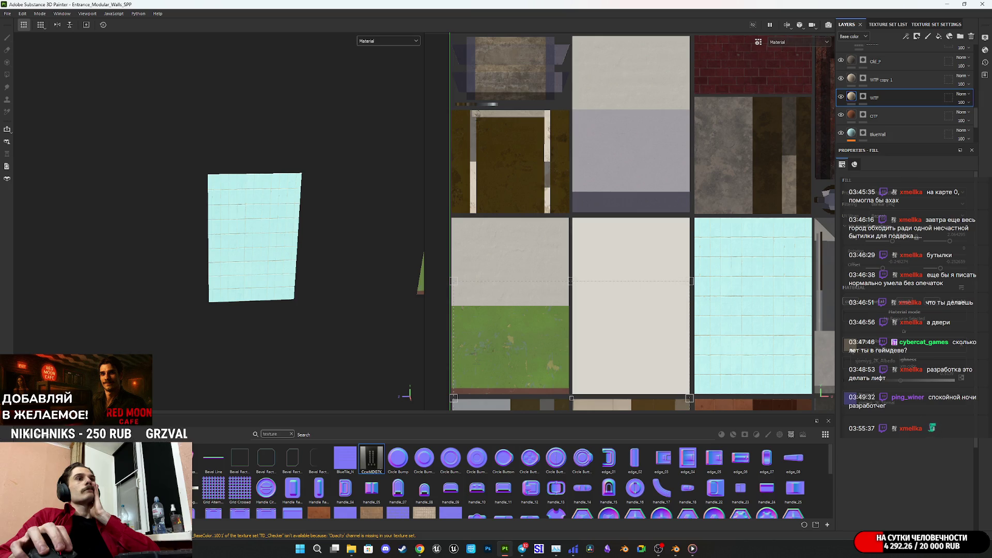
mouse_move(852, 100)
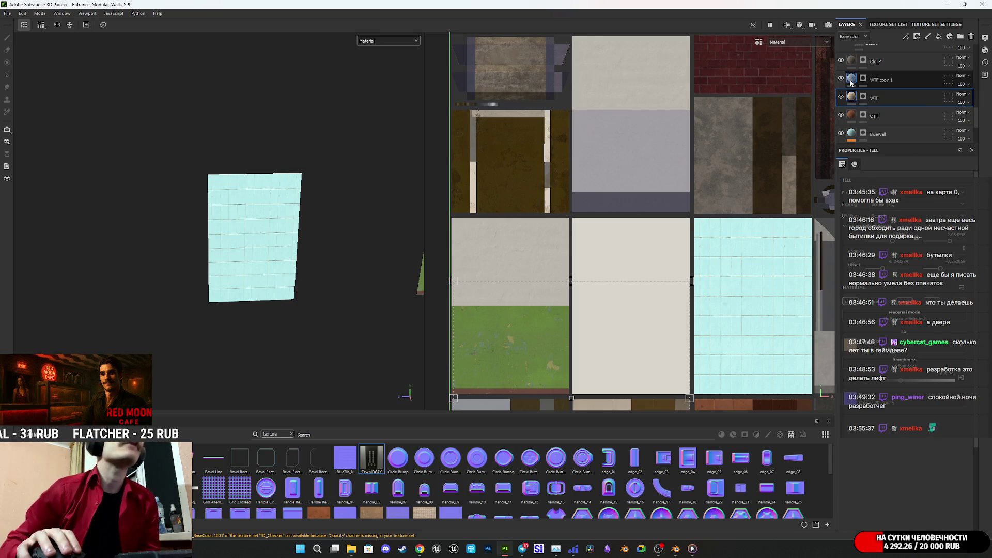
mouse_move(852, 83)
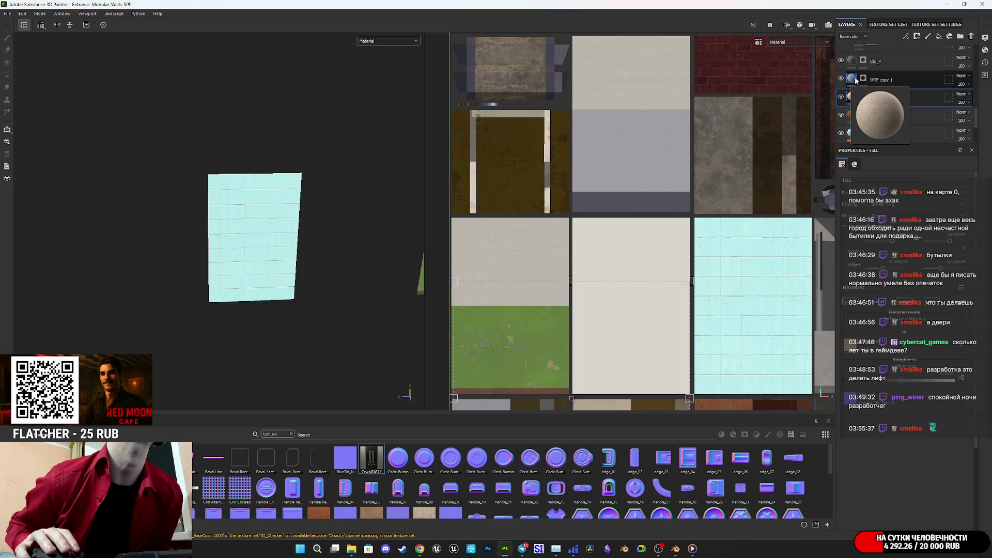
click(864, 79)
click(638, 309)
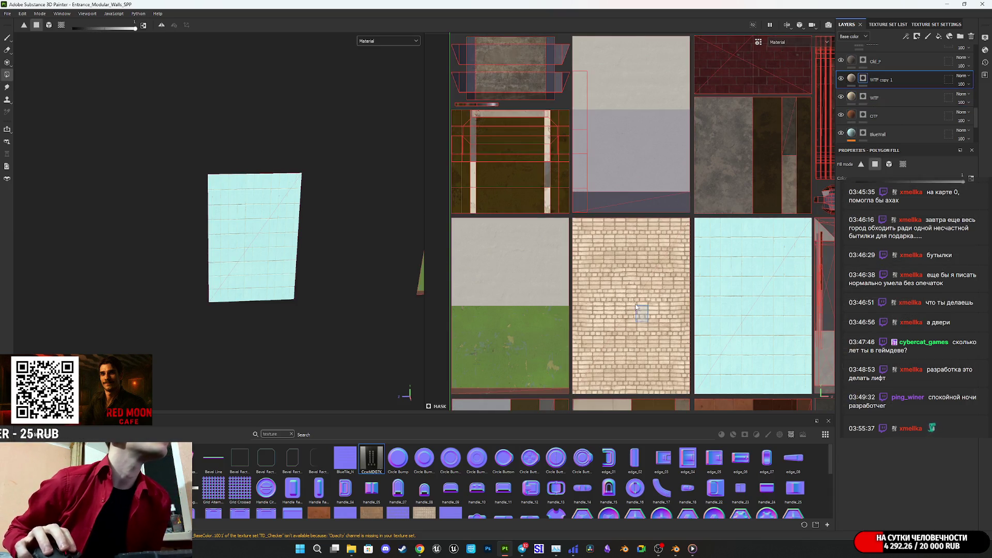
click(853, 78)
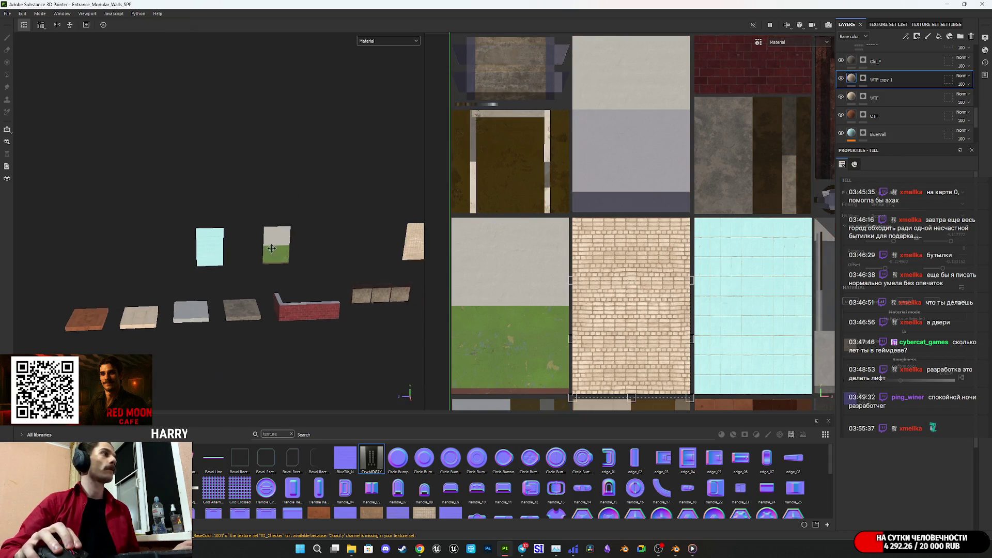
scroll(260, 248, up, 3)
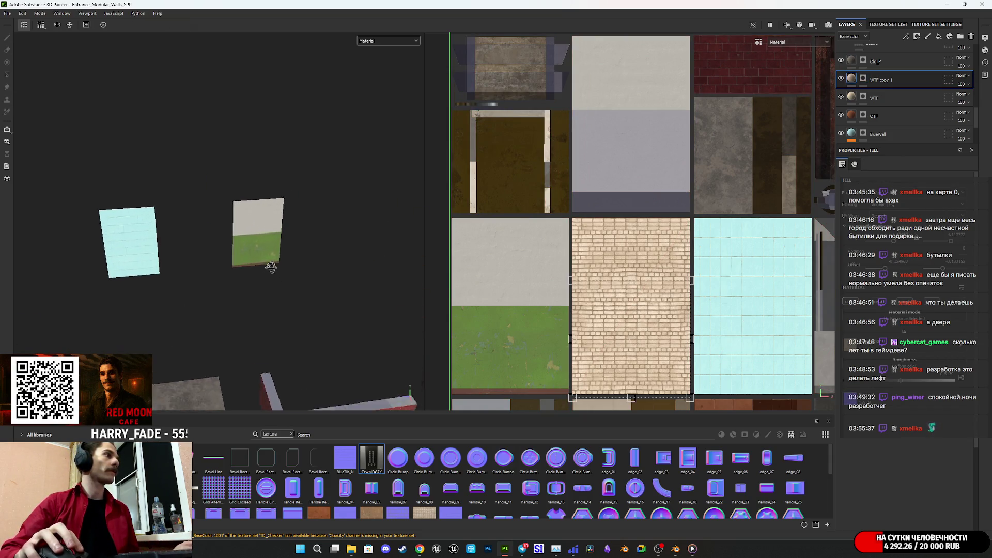
alt+drag(247, 249, 316, 247)
alt+drag(336, 297, 351, 305)
alt+middle_drag(351, 305, 252, 336)
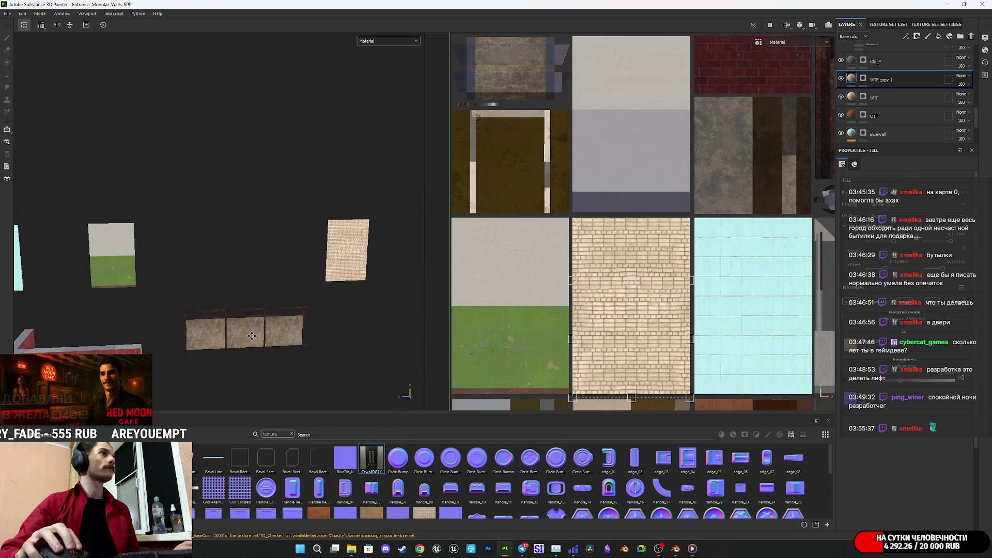
mouse_move(372, 106)
alt+mouse_down()
mouse_move(339, 259)
mouse_move(221, 257)
mouse_move(312, 278)
mouse_move(245, 284)
alt+mouse_up()
scroll(328, 314, down, 2)
scroll(321, 328, down, 3)
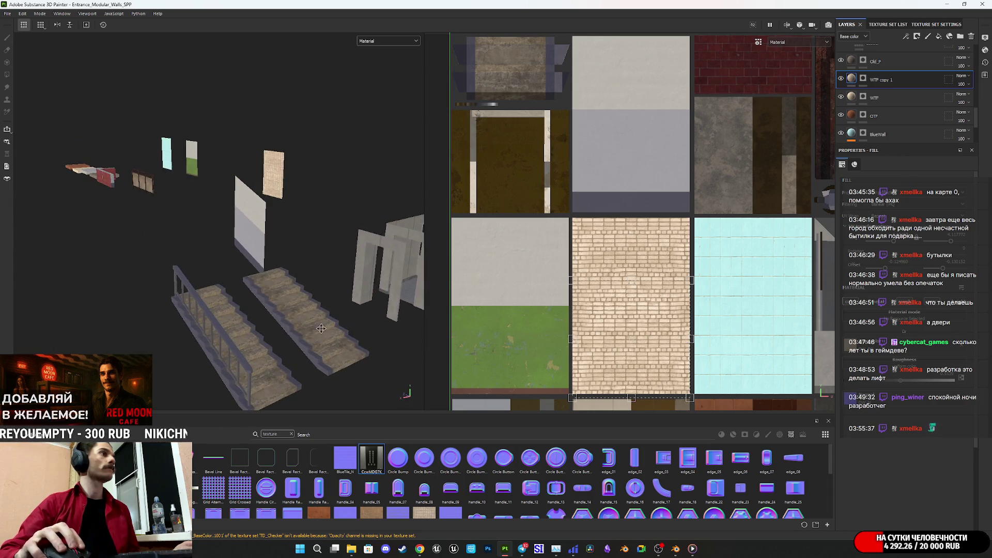
alt+drag(321, 328, 286, 300)
scroll(291, 279, up, 5)
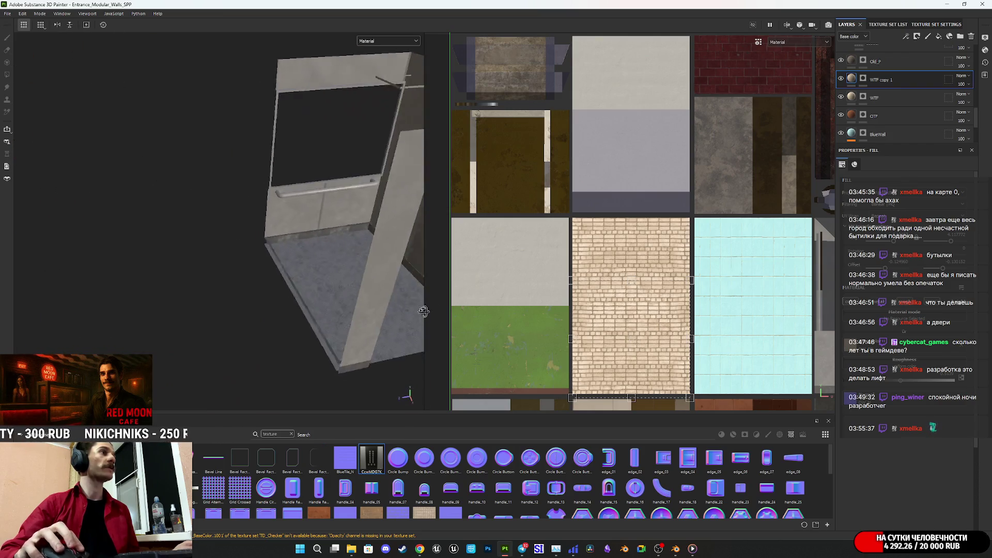
alt+drag(362, 310, 217, 337)
scroll(217, 337, up, 8)
mouse_move(340, 277)
alt+mouse_down()
mouse_move(413, 275)
mouse_move(346, 293)
mouse_move(311, 313)
mouse_move(342, 320)
mouse_move(234, 383)
alt+mouse_up()
scroll(413, 274, down, 6)
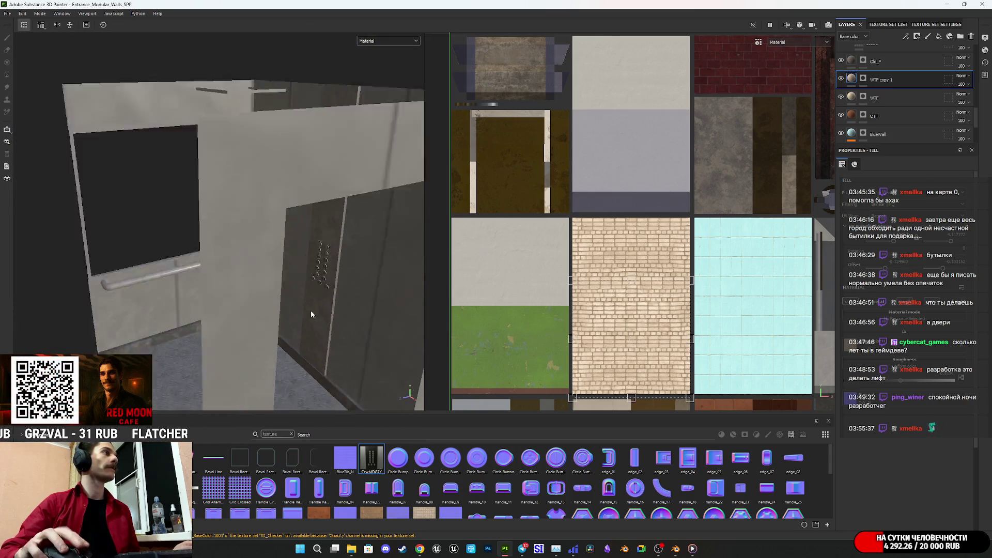
scroll(311, 314, down, 5)
scroll(233, 383, up, 5)
mouse_move(279, 289)
alt+mouse_down()
mouse_move(280, 269)
mouse_move(330, 230)
mouse_move(265, 292)
mouse_move(331, 272)
mouse_move(399, 281)
mouse_move(300, 341)
mouse_move(462, 254)
mouse_move(382, 297)
alt+mouse_up()
scroll(260, 258, up, 3)
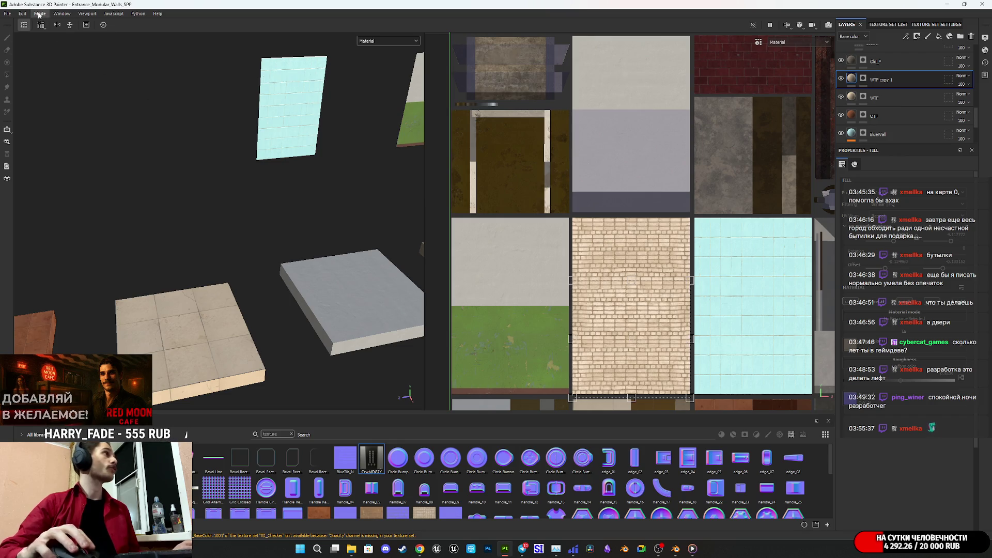
click(9, 15)
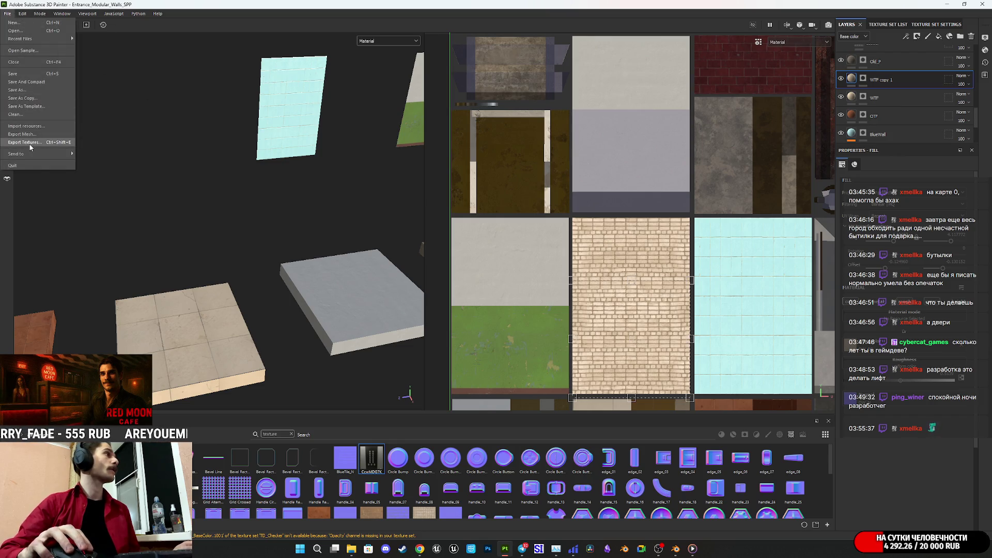
Step: Export the TD_Checker textures into the Tex folder, then hide Painter to return to Blender
click(25, 142)
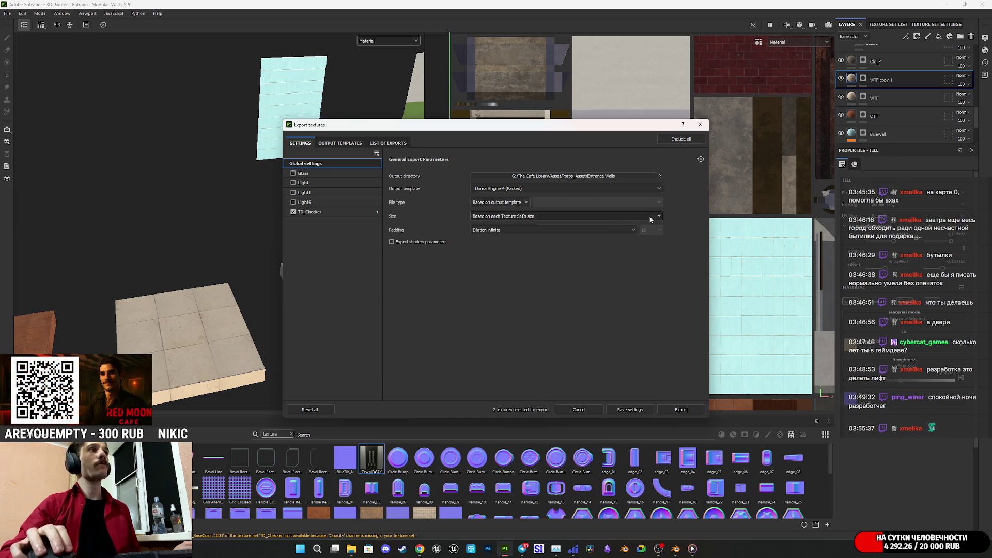
click(616, 177)
double_click(397, 193)
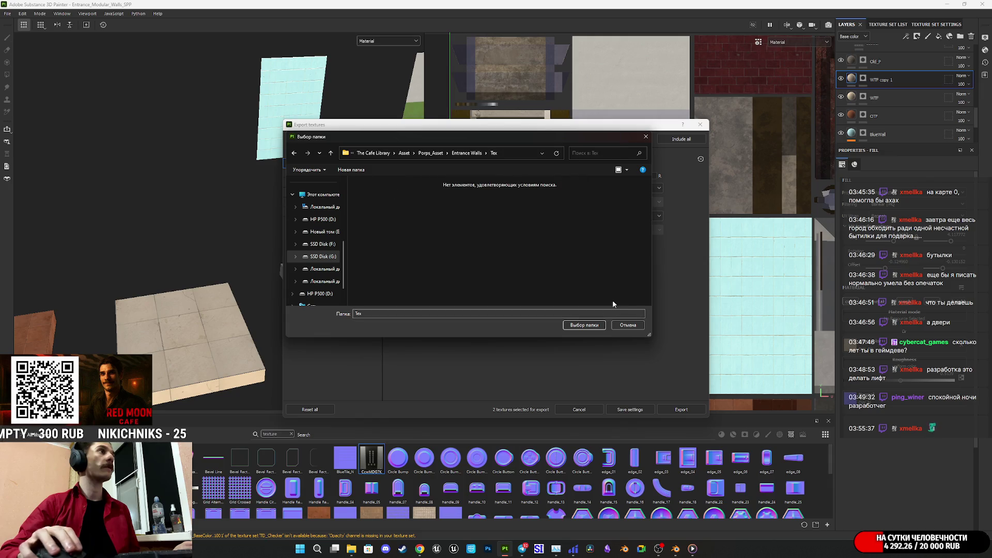
click(590, 326)
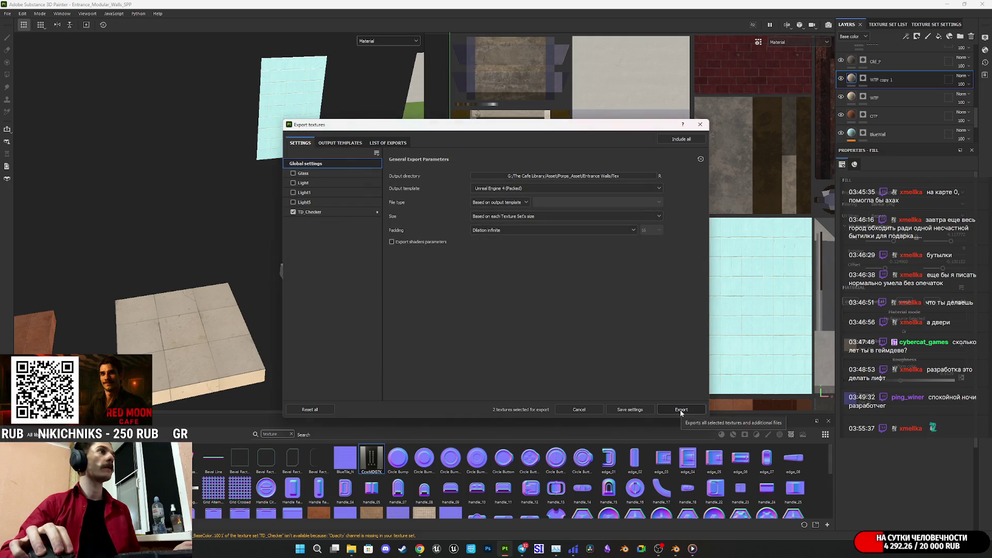
click(681, 410)
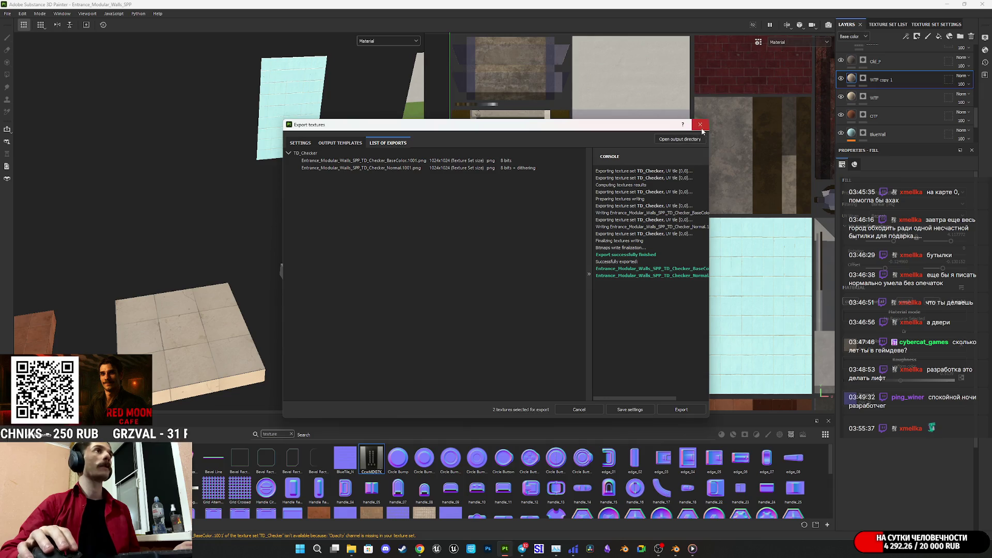
click(701, 126)
scroll(245, 293, down, 2)
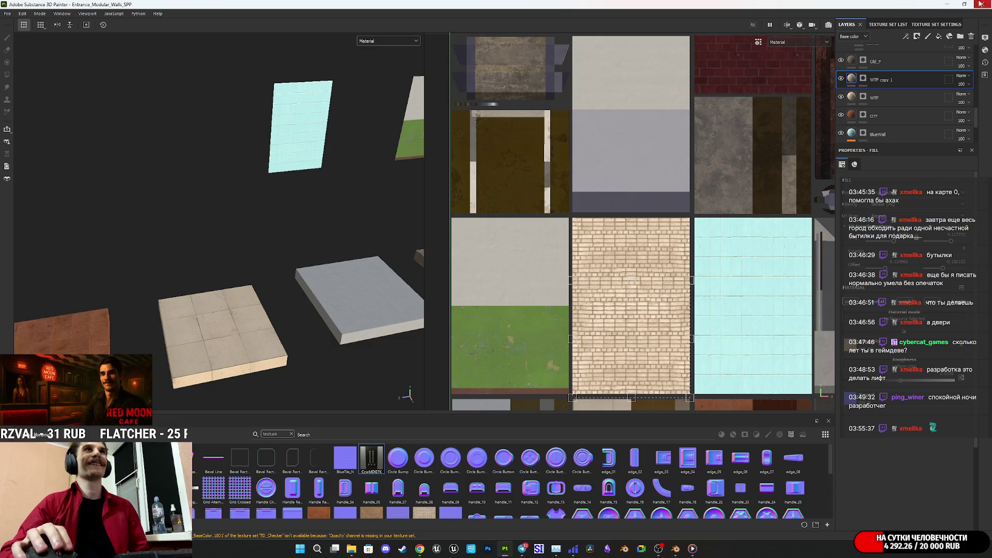
click(942, 4)
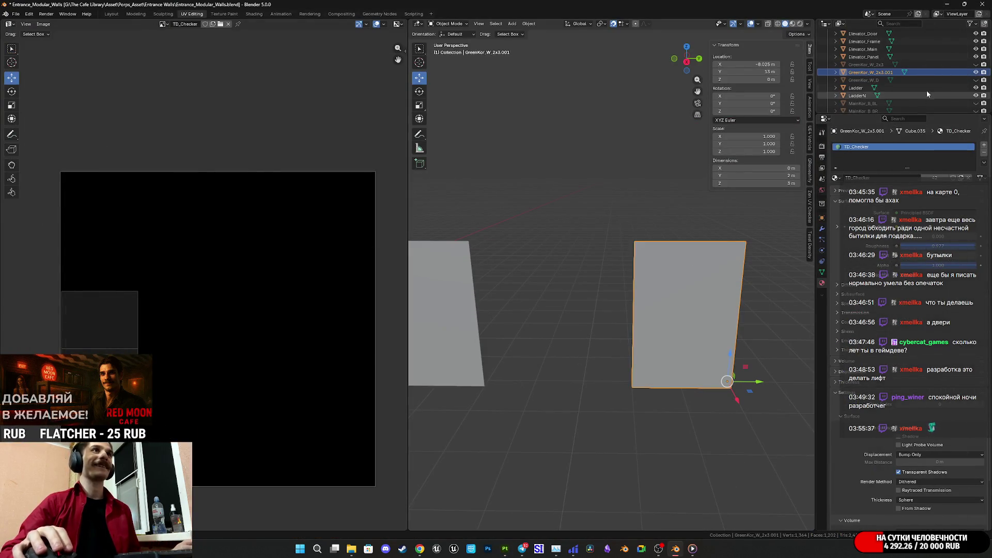
Step: Delete the two stray test planes and the small unwanted object near the stairs
scroll(680, 295, down, 6)
middle_drag(679, 293, 672, 299)
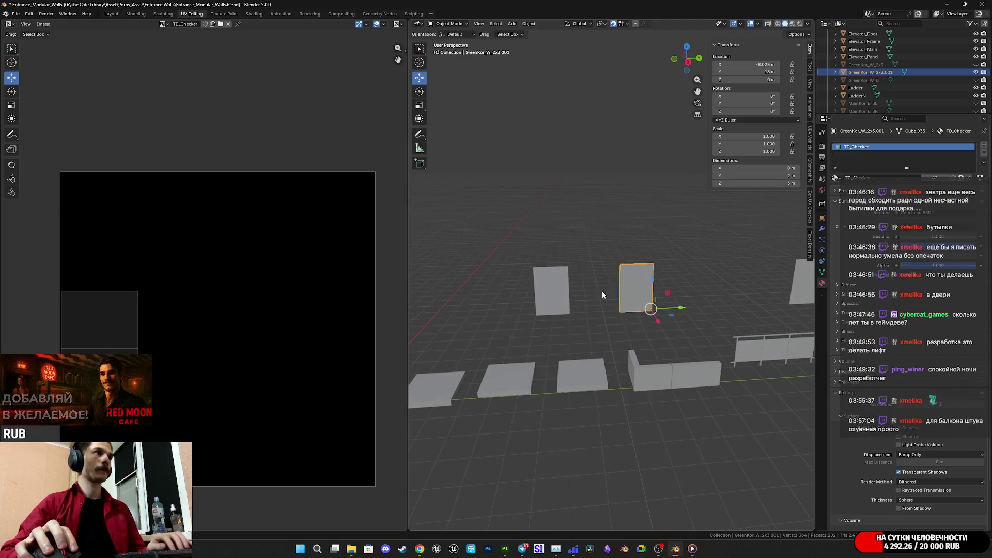
key(Delete)
click(559, 290)
key(Delete)
scroll(710, 317, down, 2)
shift+middle_drag(724, 305, 531, 317)
click(569, 296)
key(Delete)
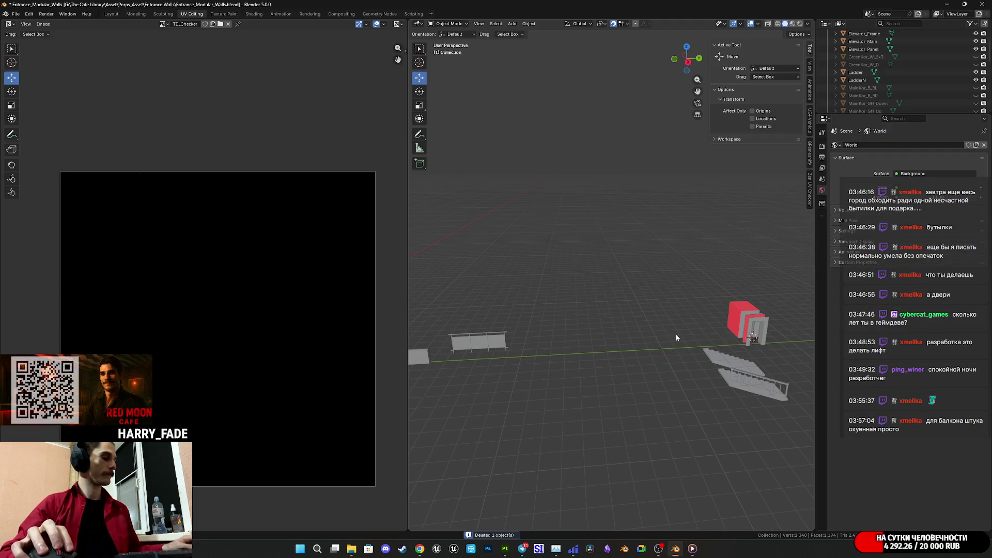
Step: Unhide all hidden walls with Alt+H and delete the extra doorway wall panel
key(alt+h)
scroll(655, 324, up, 2)
click(647, 358)
mouse_move(647, 358)
middle_down()
mouse_move(654, 382)
mouse_move(619, 284)
mouse_move(641, 289)
mouse_move(626, 285)
middle_up()
scroll(655, 383, up, 3)
click(618, 287)
mouse_move(650, 311)
mouse_down()
mouse_move(660, 327)
mouse_move(635, 304)
mouse_up()
middle_drag(635, 304, 648, 303)
scroll(648, 304, down, 5)
drag(623, 296, 587, 305)
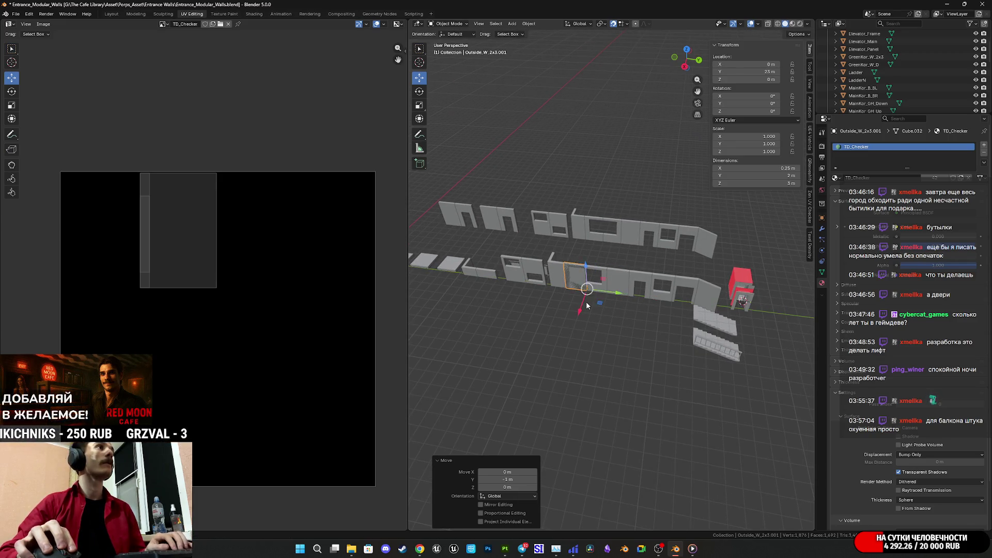
key(Delete)
Step: Save the cleaned-up scene and bring up the TD_Checker material's node tree in Shading
scroll(605, 298, up, 5)
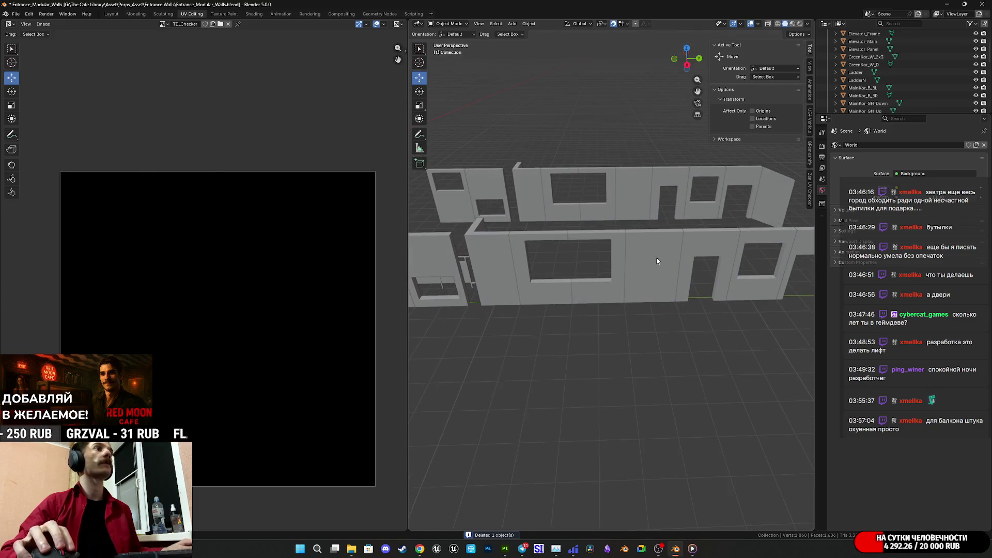
click(658, 261)
key(ctrl+s)
shift+middle_drag(661, 269, 682, 294)
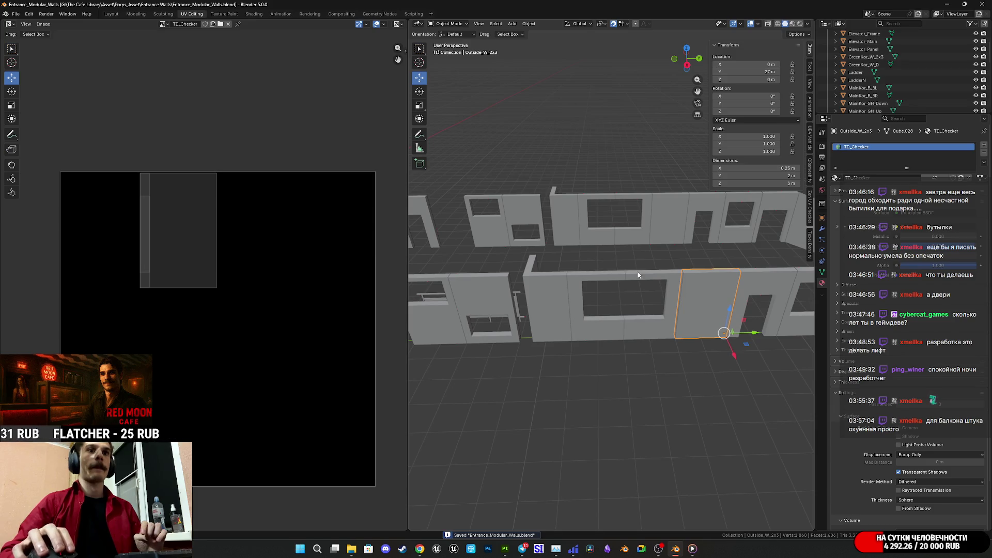
click(110, 15)
mouse_move(554, 312)
middle_down()
mouse_move(557, 326)
mouse_move(477, 286)
mouse_move(511, 267)
middle_up()
scroll(515, 280, up, 4)
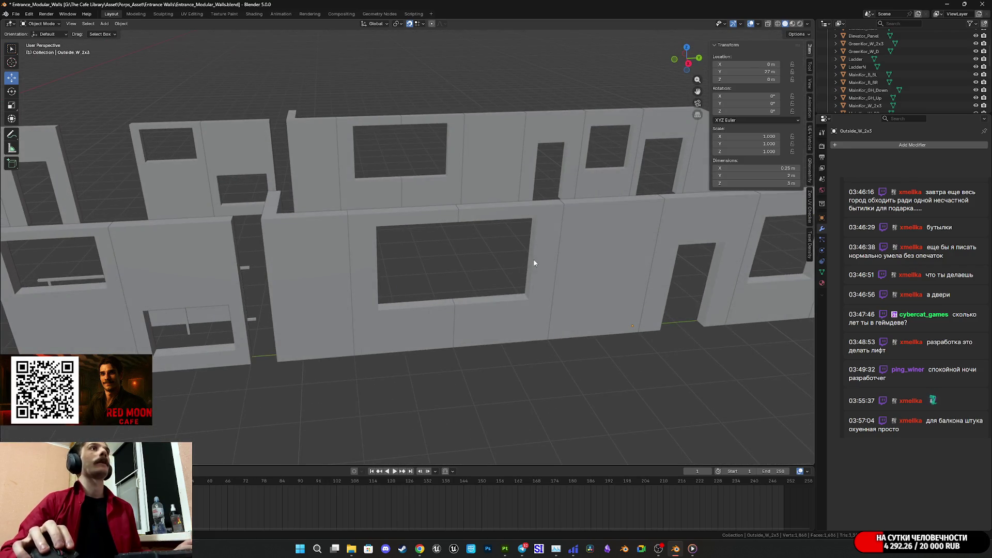
key(ctrl+s)
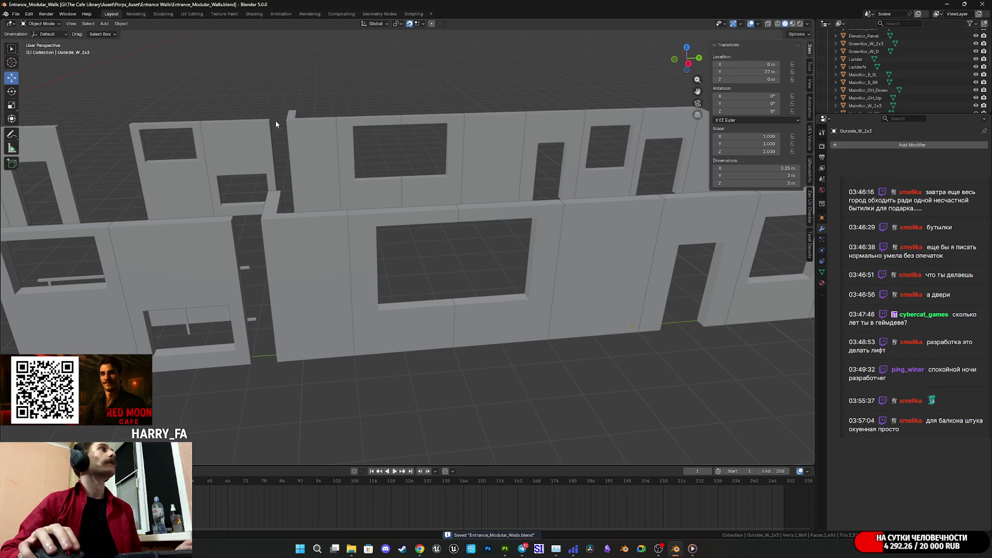
click(254, 14)
mouse_move(473, 362)
middle_down()
mouse_move(492, 316)
mouse_move(453, 370)
mouse_move(463, 390)
middle_up()
Step: Replace the checker colour on Base Color with a BaseColor.1001.png image texture node
click(533, 403)
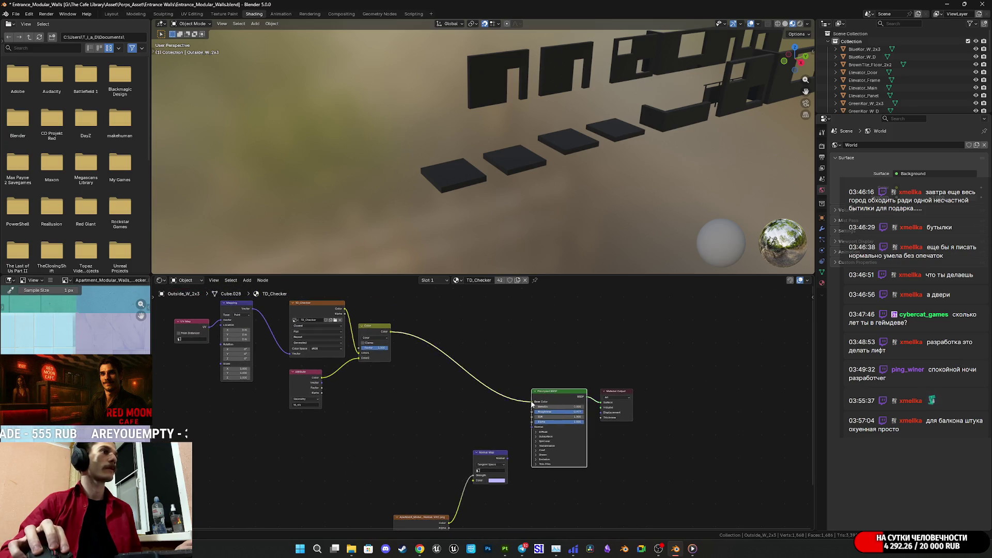
drag(481, 391, 461, 387)
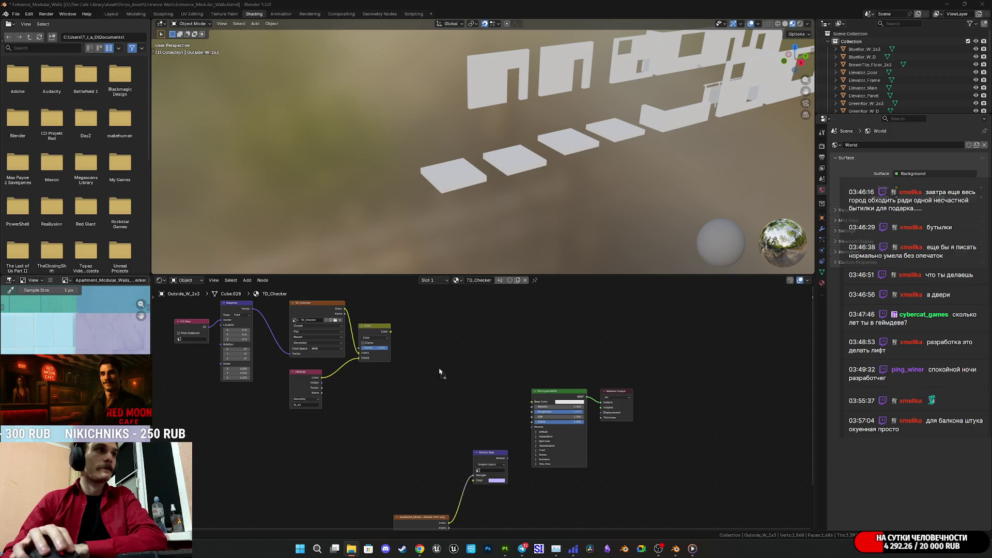
mouse_move(440, 361)
mouse_down()
mouse_move(525, 377)
mouse_move(555, 399)
mouse_up()
scroll(486, 357, up, 2)
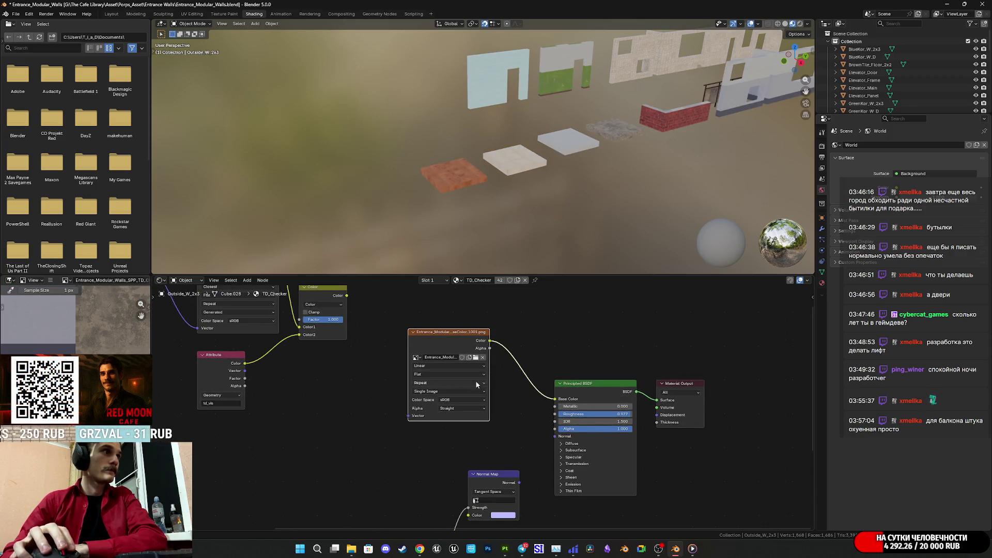
drag(441, 344, 473, 343)
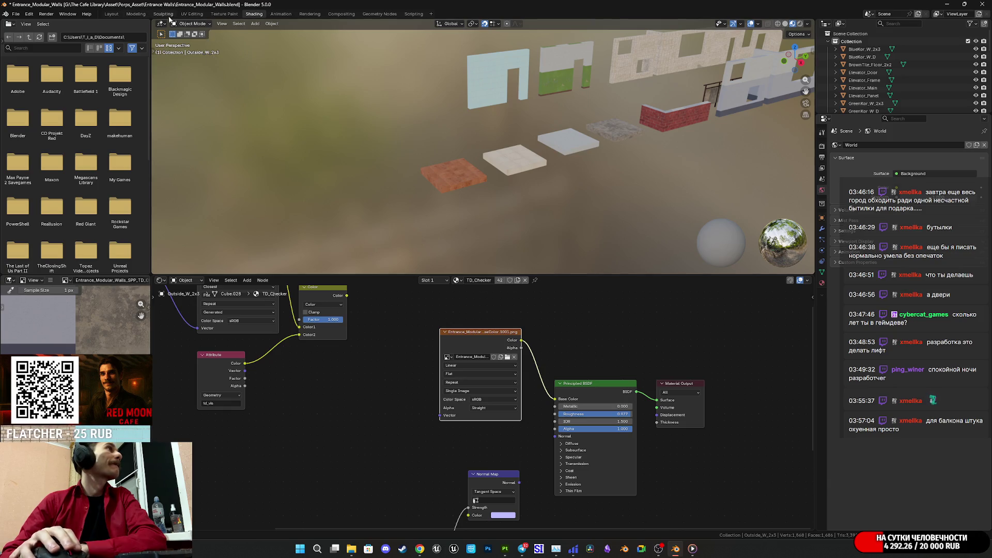
click(111, 14)
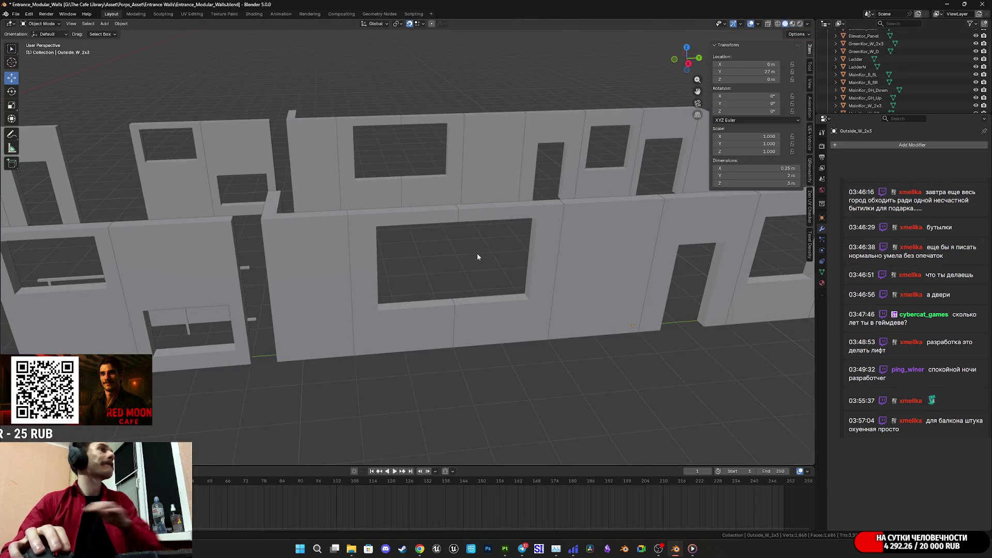
Step: Switch the viewport to material preview and inspect the walls, framing the two-window wall and Outside pieces
scroll(476, 253, down, 4)
key(z)
click(478, 296)
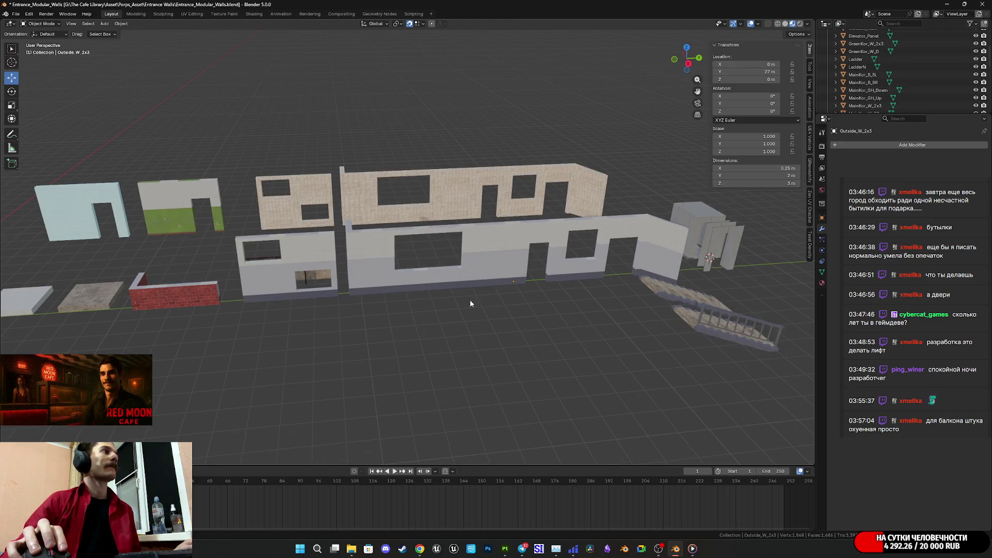
scroll(393, 282, up, 6)
mouse_move(377, 262)
middle_down()
mouse_move(376, 287)
mouse_move(344, 309)
mouse_move(415, 305)
mouse_move(387, 289)
mouse_move(411, 298)
mouse_move(387, 304)
middle_up()
click(581, 256)
key(KP_Decimal)
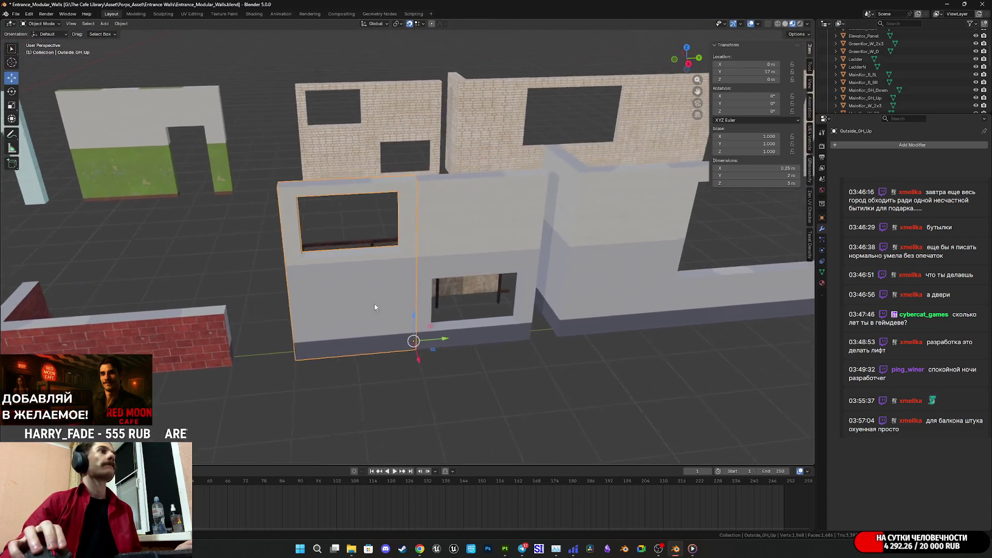
scroll(380, 285, up, 2)
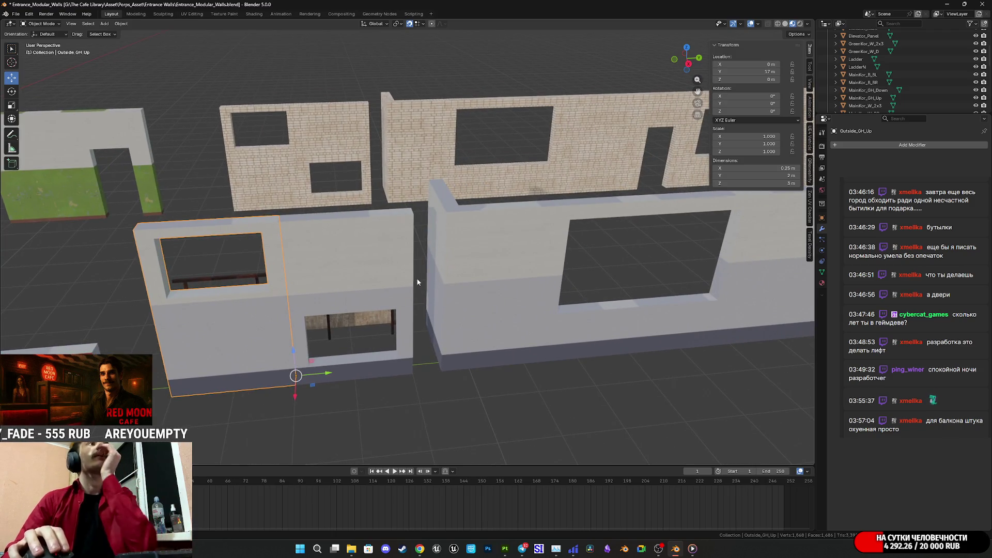
scroll(363, 283, down, 5)
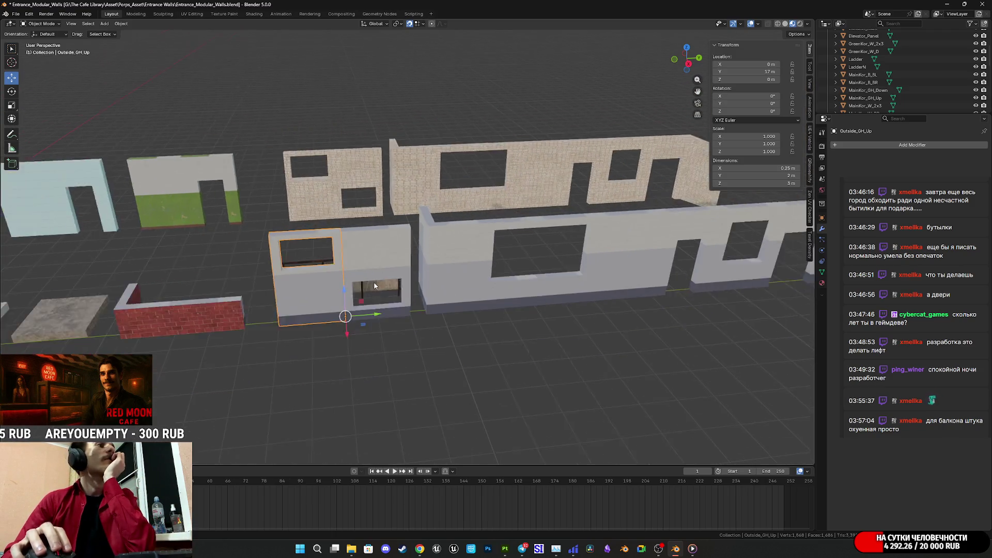
middle_drag(562, 279, 448, 302)
click(293, 320)
shift+middle_drag(310, 316, 413, 296)
click(320, 348)
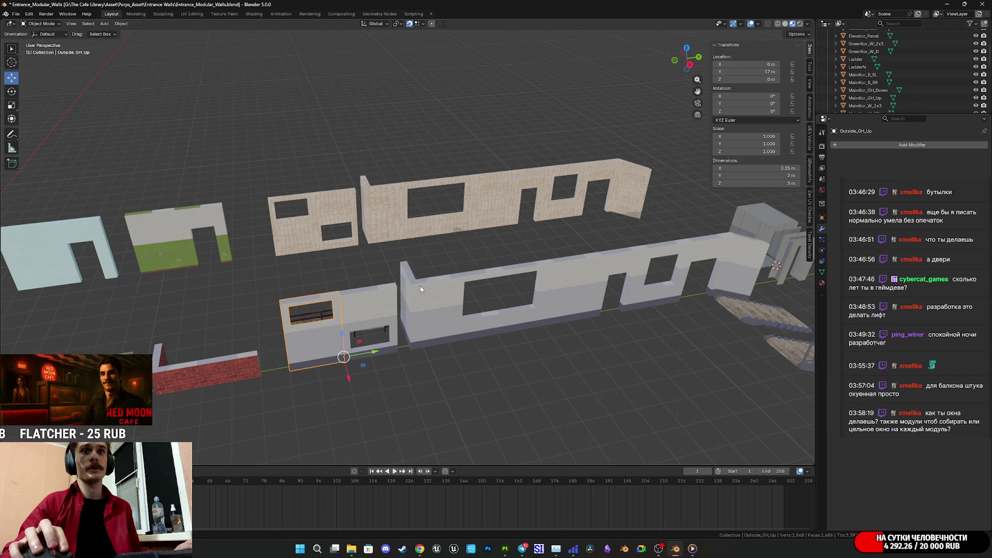
middle_drag(417, 286, 415, 282)
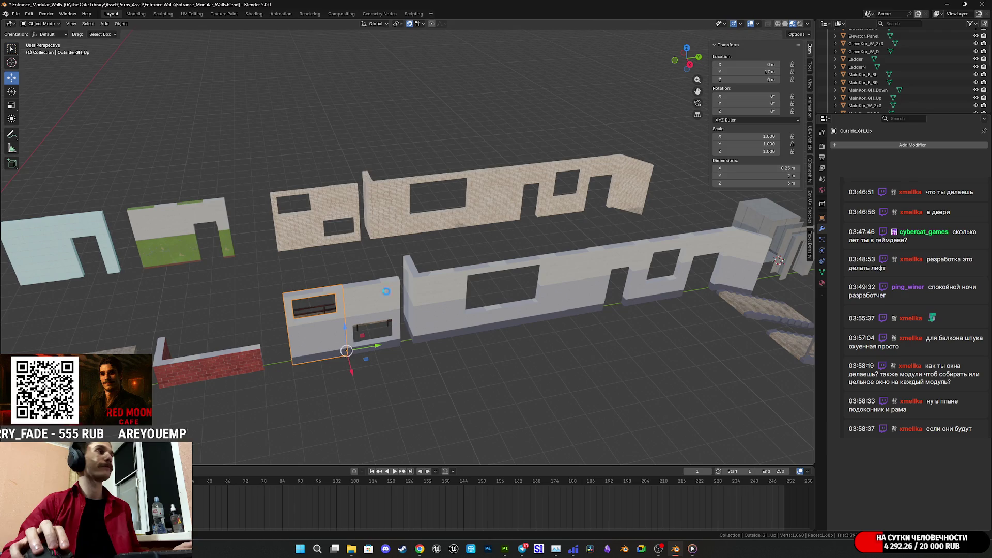
Step: Save Entrance_Modular_Walls.blend twice while orbiting around the textured modules
key(ctrl+s)
mouse_move(449, 298)
middle_down()
mouse_move(486, 290)
mouse_move(429, 306)
mouse_move(229, 286)
mouse_move(473, 285)
mouse_move(573, 355)
middle_up()
scroll(530, 332, up, 5)
scroll(530, 332, down, 10)
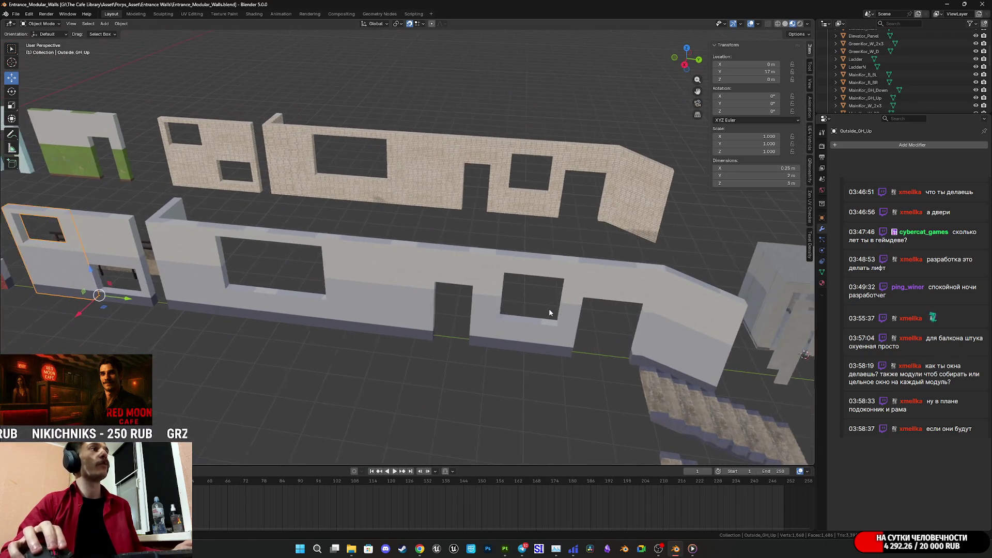
shift+middle_drag(550, 313, 560, 312)
key(ctrl+s)
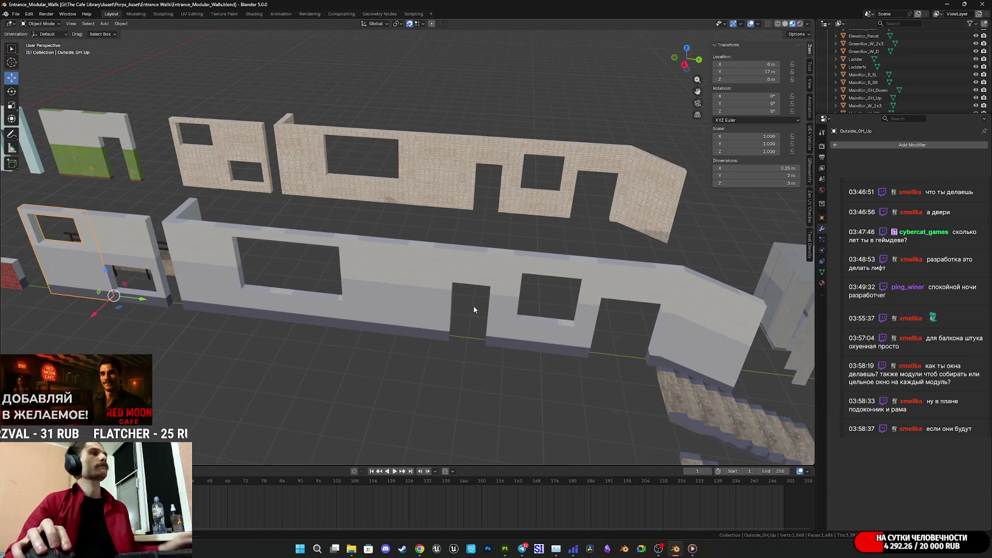
mouse_move(416, 316)
shift+middle_down()
mouse_move(392, 304)
mouse_move(345, 308)
mouse_move(414, 299)
shift+middle_up()
Step: Select the white outer wall pieces, including the door, window, Outside_W_LadderUP and Outside_GH_Up
click(383, 301)
shift+click(341, 308)
shift+click(362, 292)
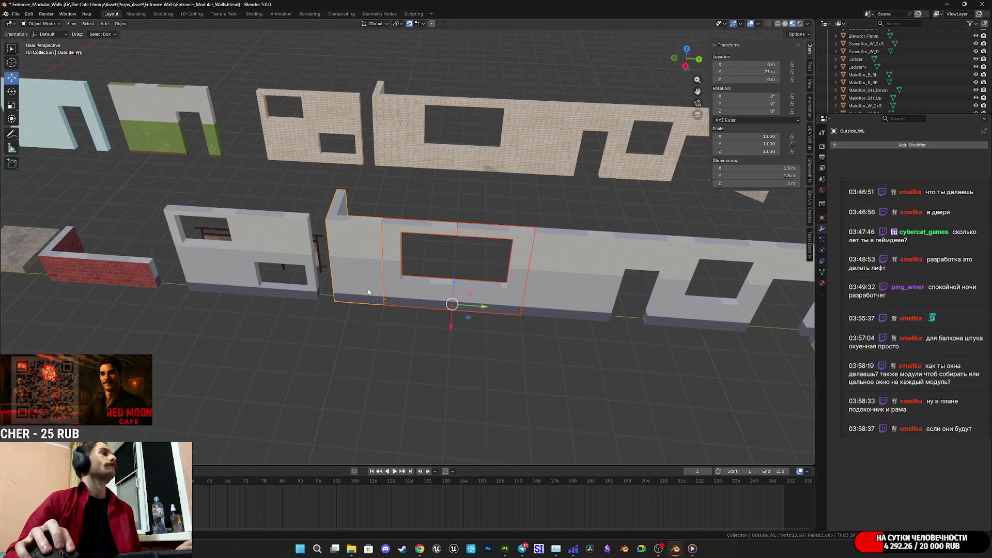
shift+click(566, 290)
shift+click(620, 268)
shift+middle_drag(683, 272, 569, 288)
shift+click(617, 276)
shift+click(645, 266)
mouse_move(714, 285)
shift+middle_down()
mouse_move(482, 299)
mouse_move(810, 310)
shift+middle_up()
shift+click(365, 280)
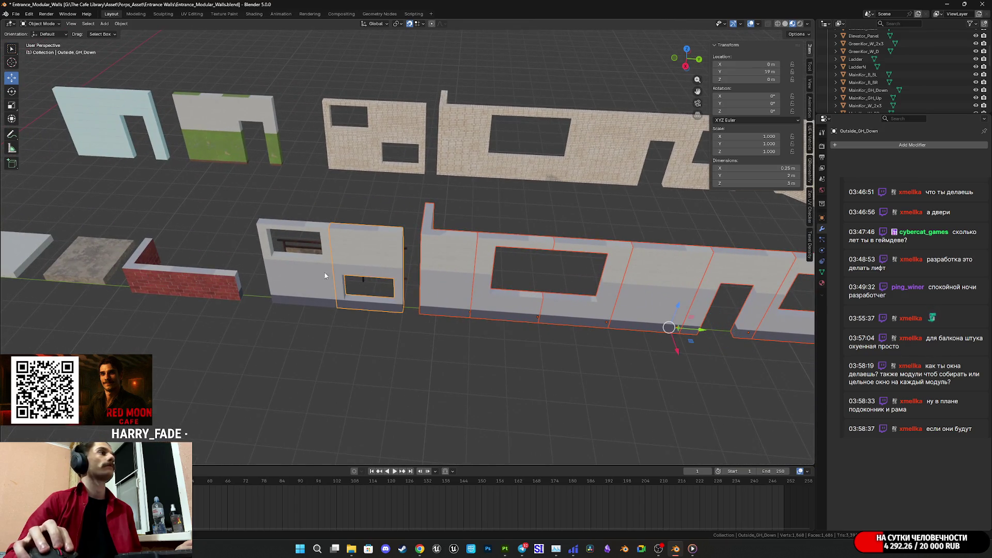
Step: Add the brick MainKor pieces (GH_Up, GH_Down, B_BL, B_BR, W_2x3, W_BD, W_LadderUP) to the selection
middle_drag(354, 280, 331, 166)
shift+click(332, 167)
shift+click(383, 140)
shift+click(478, 169)
shift+click(540, 169)
shift+click(563, 168)
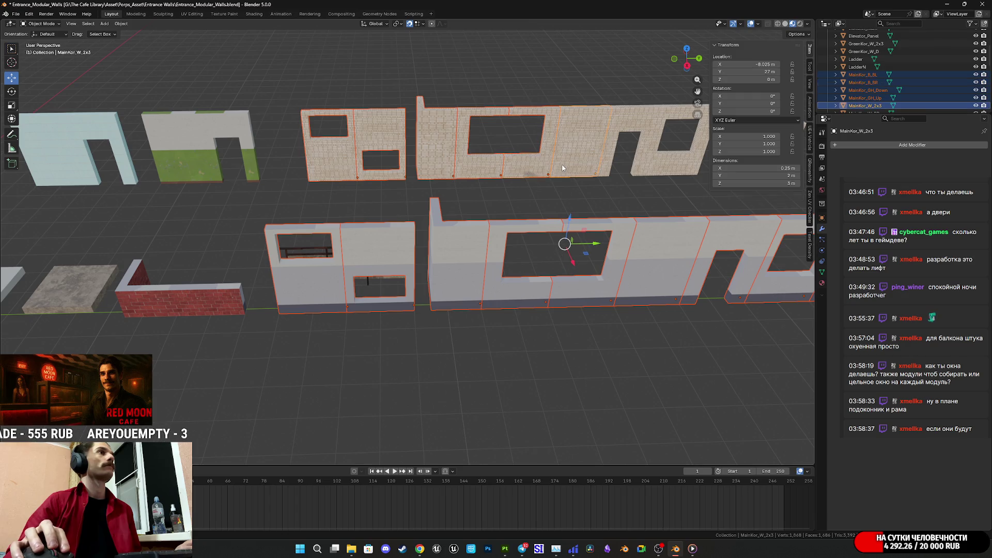
shift+click(628, 117)
middle_drag(633, 155, 636, 161)
shift+click(636, 161)
shift+middle_drag(653, 197, 489, 203)
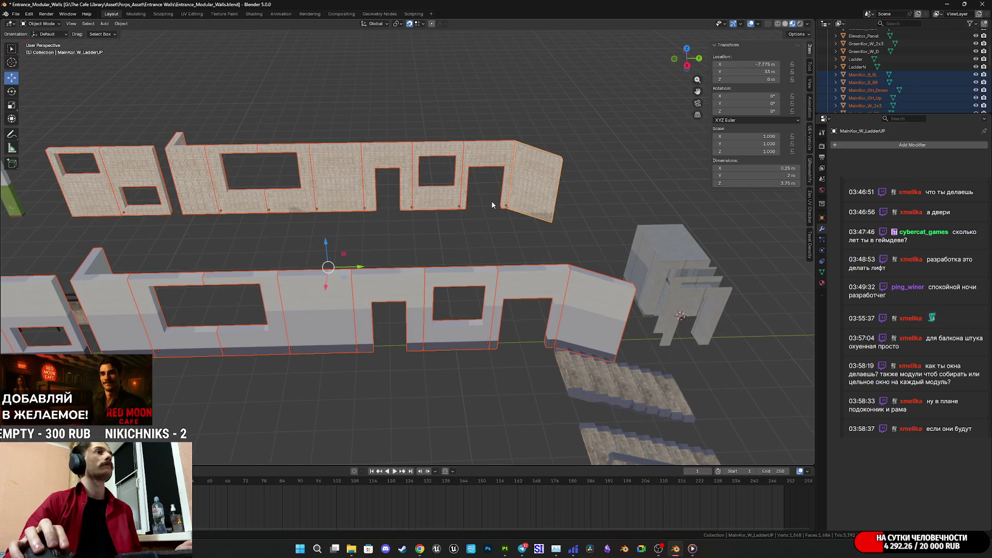
scroll(525, 290, down, 2)
mouse_move(294, 302)
middle_down()
mouse_move(496, 279)
mouse_move(462, 285)
mouse_move(449, 211)
middle_up()
Step: In UV Editing, select the walls' whole UV island and set its UV Vertex Y to 0.447
click(193, 14)
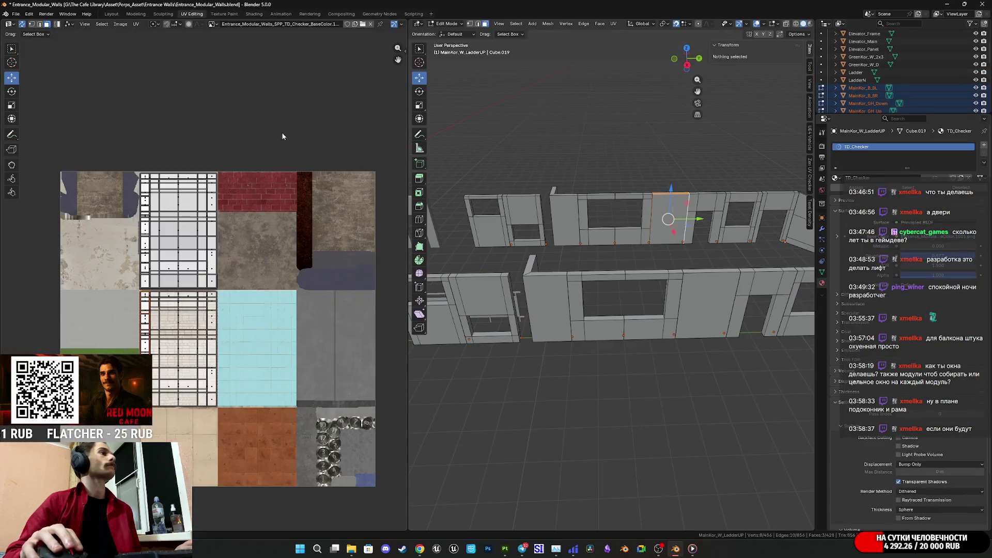
scroll(210, 331, up, 3)
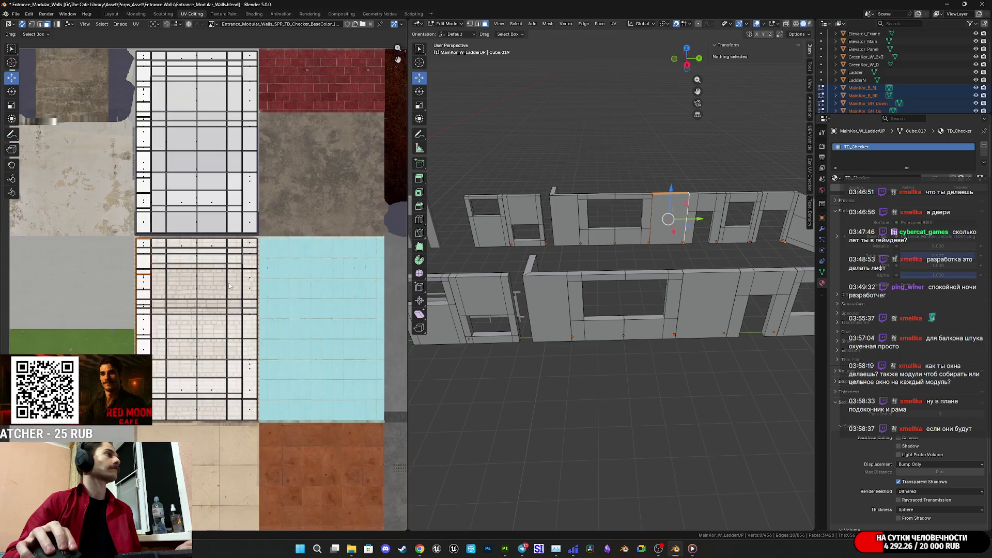
middle_drag(236, 309, 259, 265)
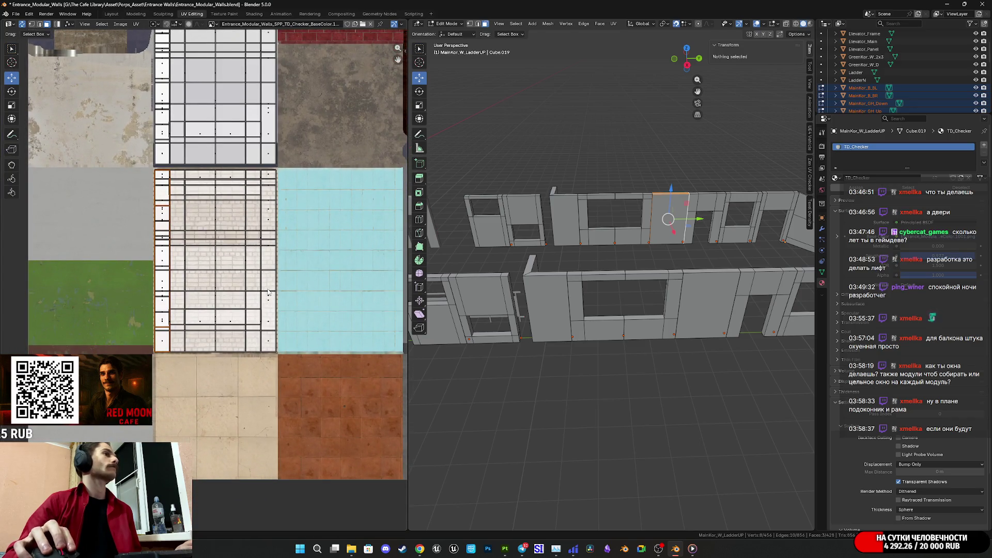
mouse_move(240, 310)
mouse_down()
mouse_move(155, 248)
mouse_move(164, 173)
mouse_up()
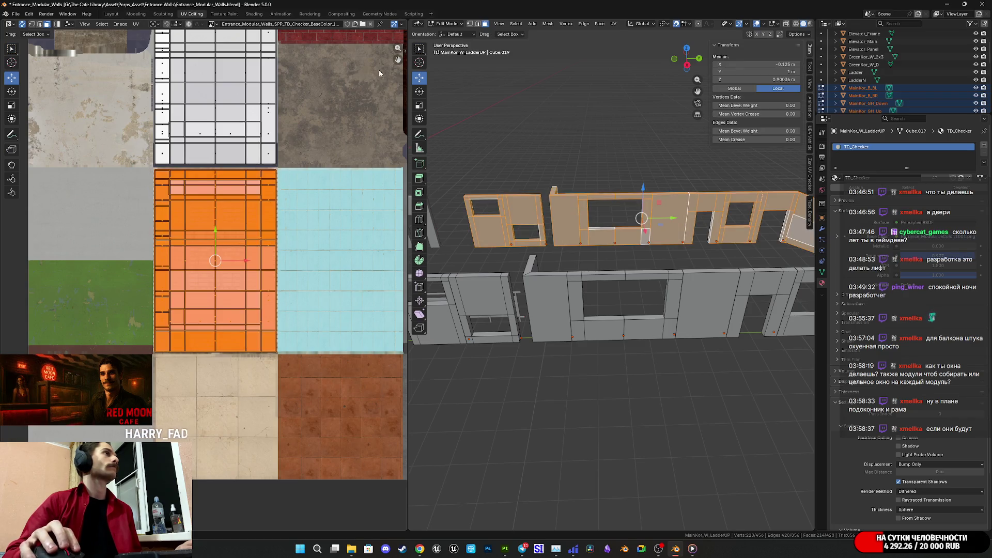
click(403, 54)
middle_drag(355, 196, 367, 262)
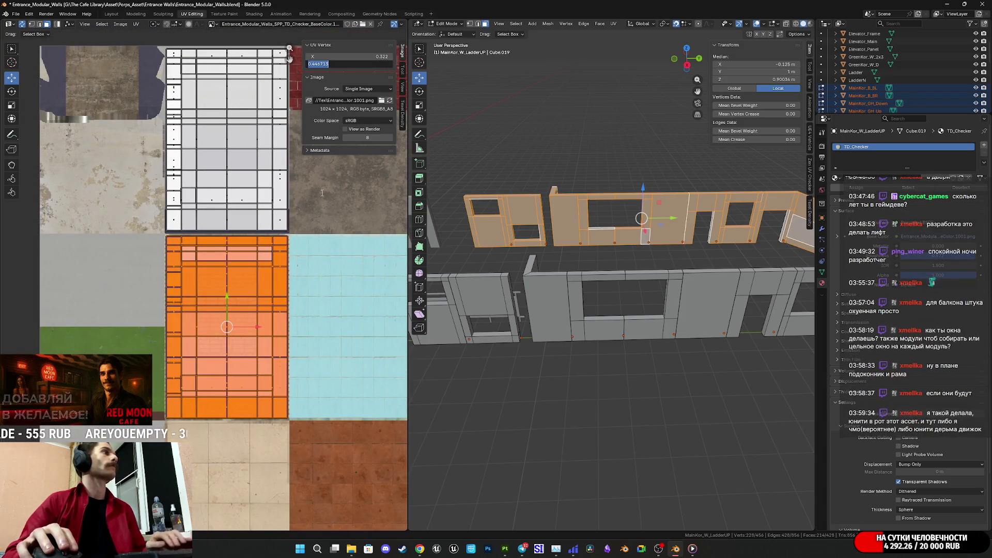
key(Return)
Step: Move the UV island vertically up to the top atlas row
middle_drag(326, 210, 331, 258)
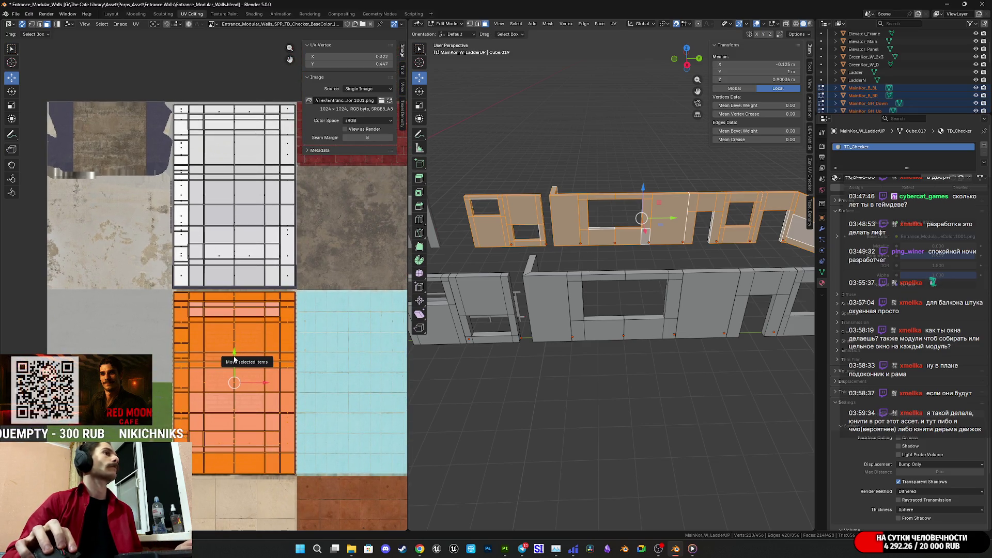
drag(234, 356, 229, 162)
scroll(89, 281, up, 10)
mouse_move(89, 281)
middle_down()
mouse_move(245, 259)
mouse_move(253, 310)
middle_up()
key(g)
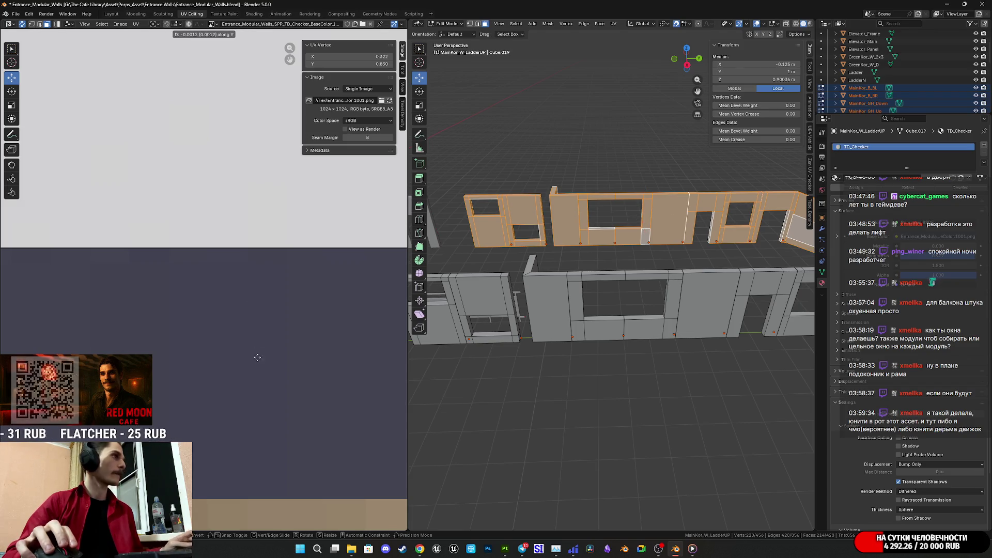
key(y)
right_click(238, 181)
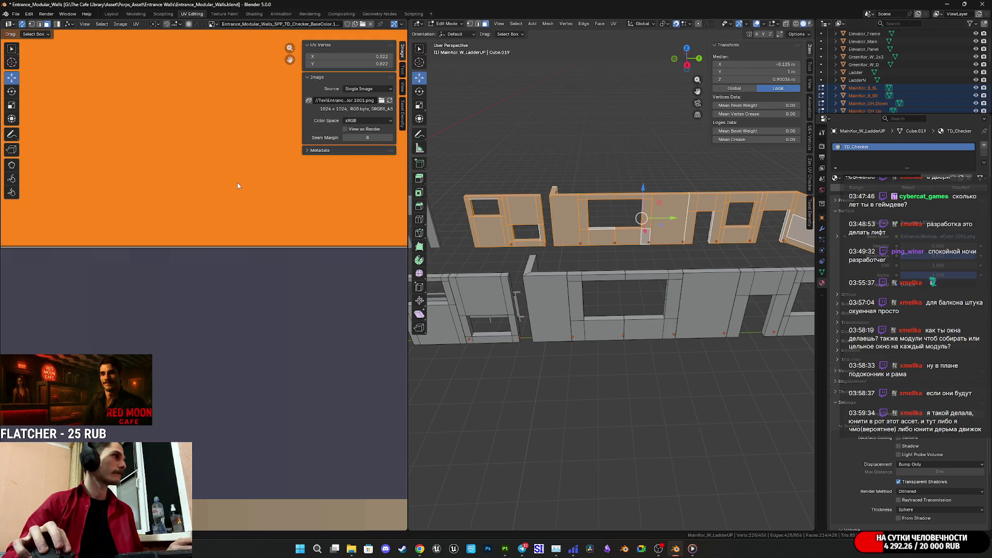
middle_drag(224, 167, 236, 209)
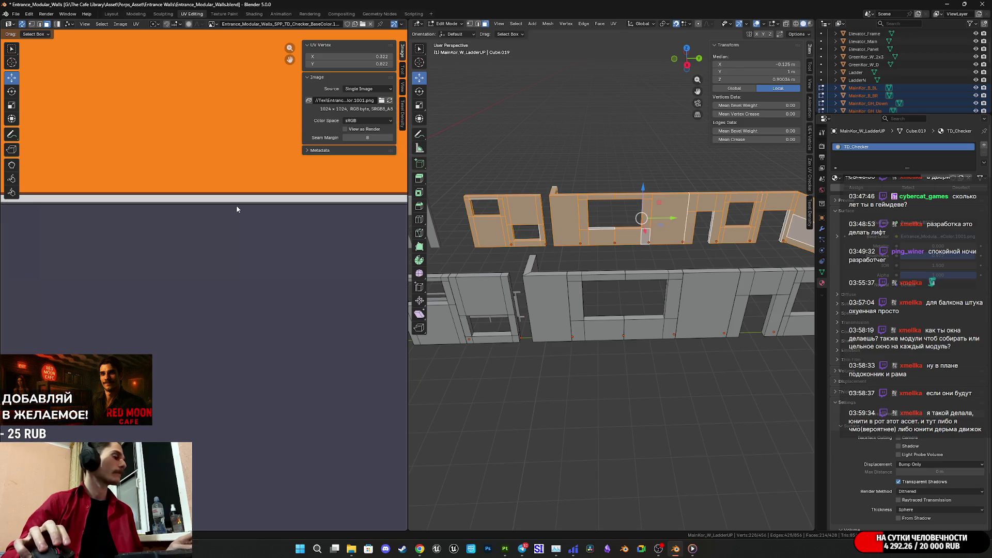
key(g)
key(y)
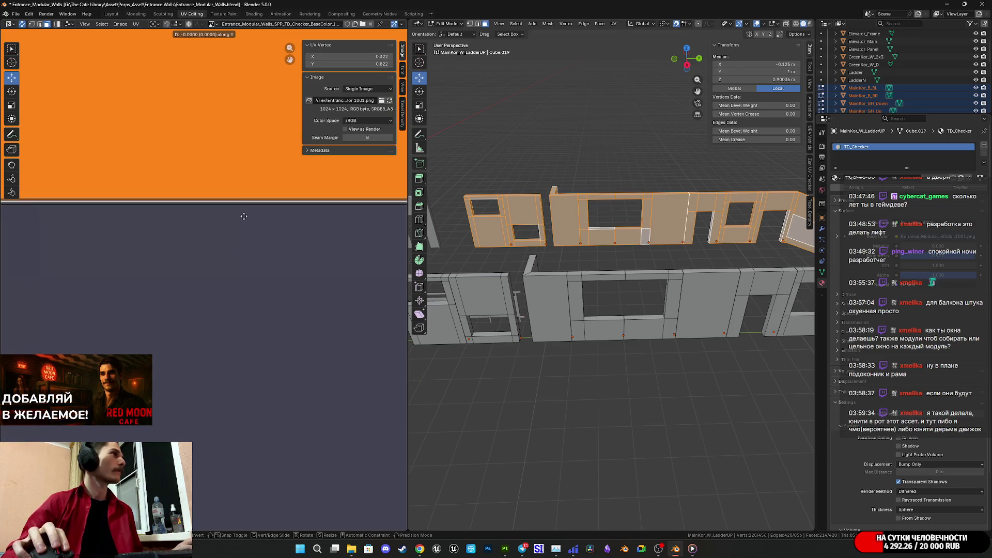
click(247, 245)
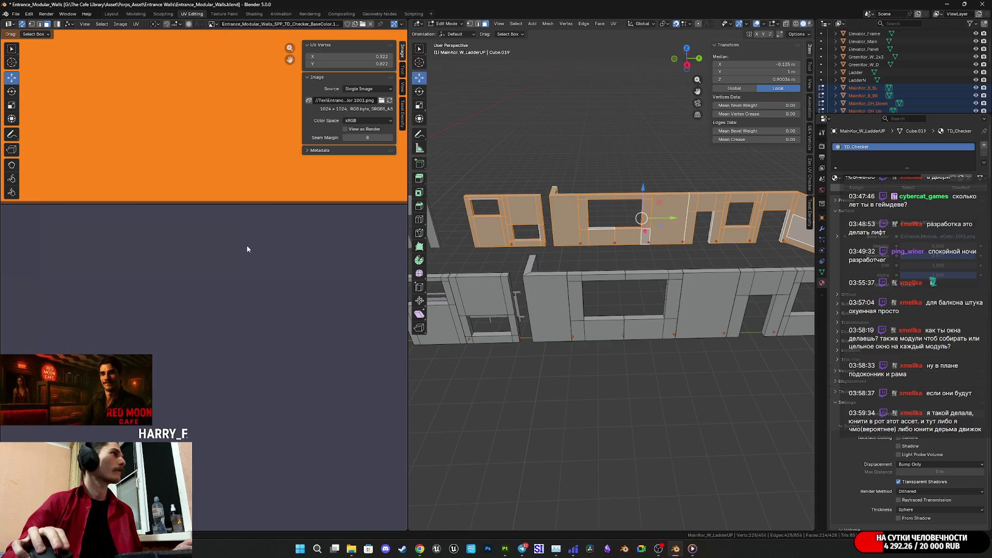
Step: Set the island's Y back to 0.447 on the brick tile and show all walls again
middle_drag(581, 249, 626, 259)
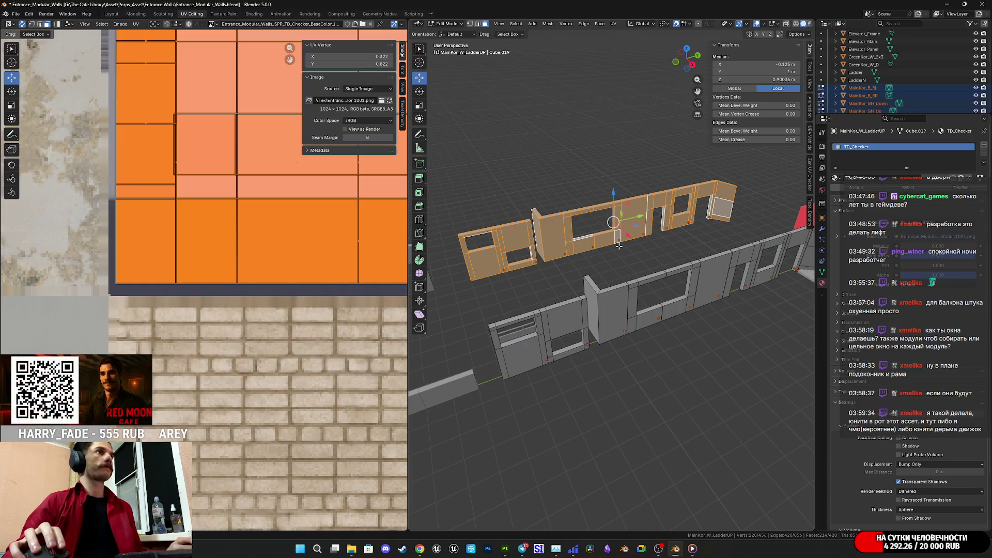
key(h)
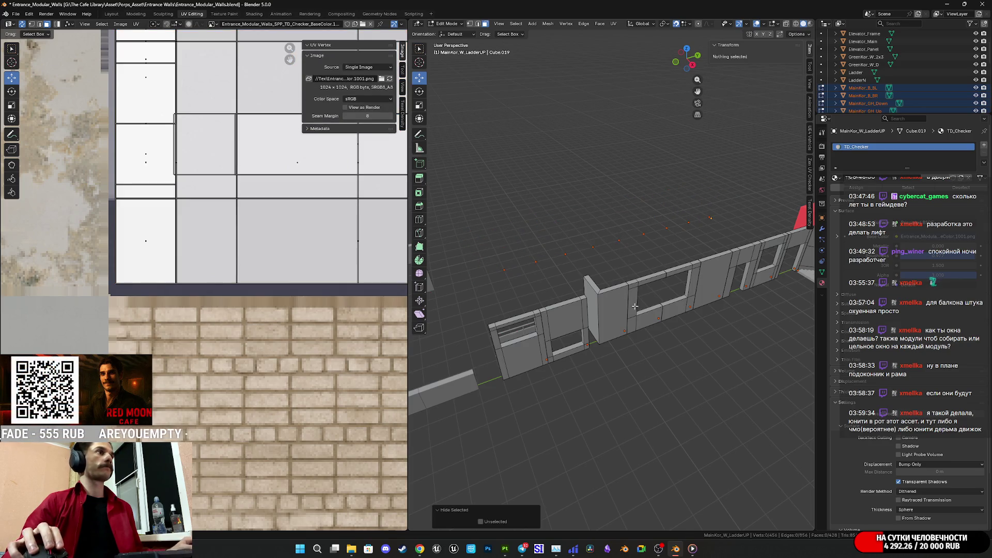
key(alt+h)
scroll(324, 273, down, 4)
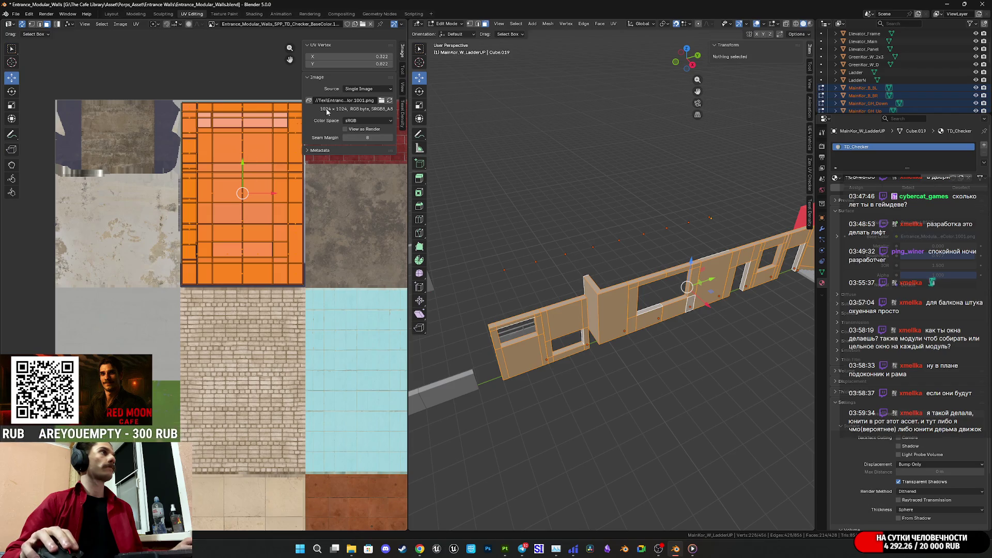
click(364, 65)
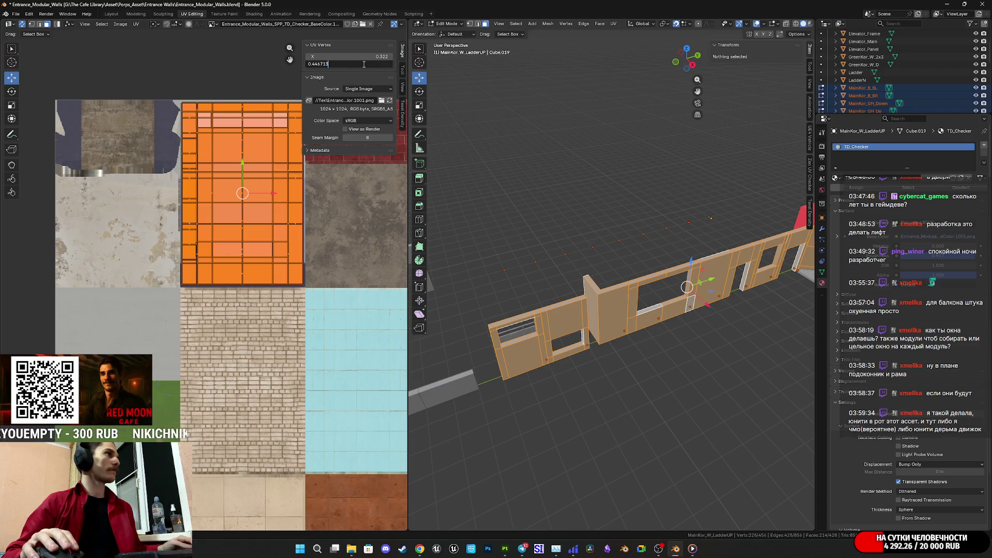
key(Return)
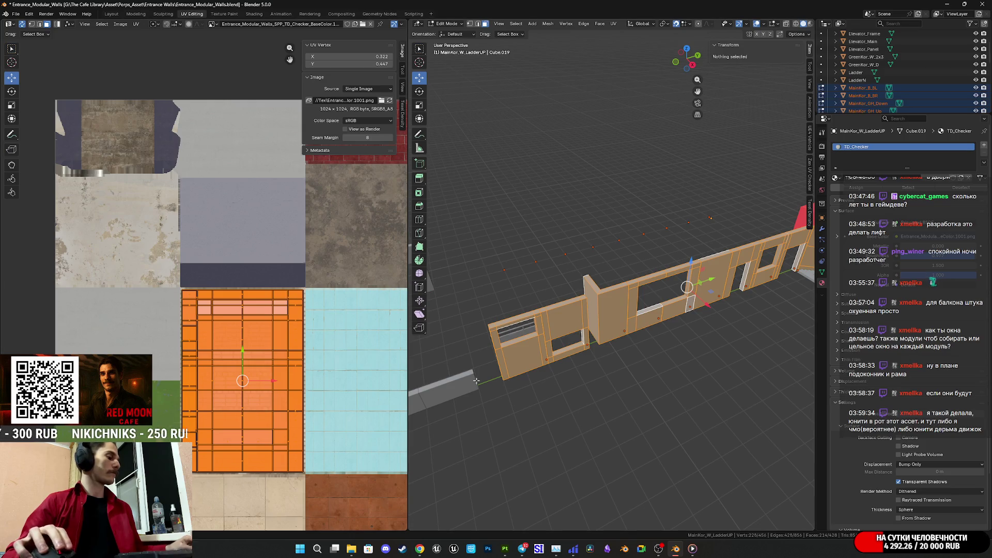
key(KP_Divide)
Step: Return to Object Mode and save the file from the Layout workspace
key(Tab)
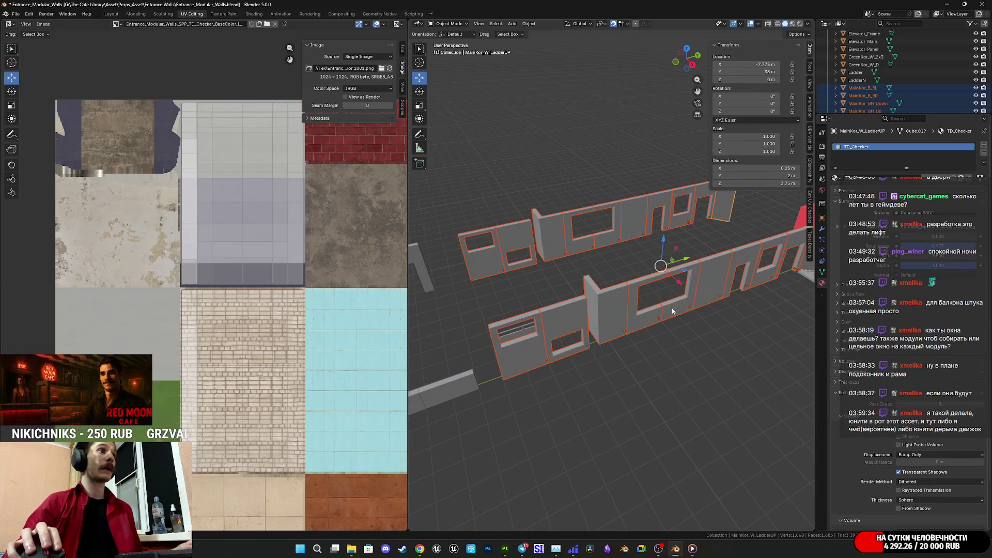
key(ctrl+s)
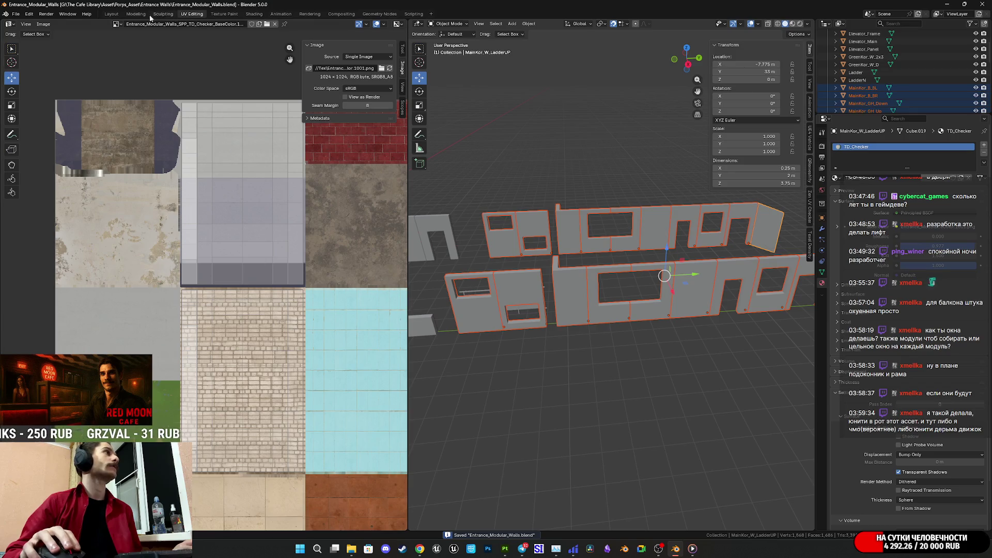
click(111, 14)
click(535, 331)
mouse_move(535, 331)
middle_down()
mouse_move(553, 325)
mouse_move(517, 331)
middle_up()
key(ctrl+s)
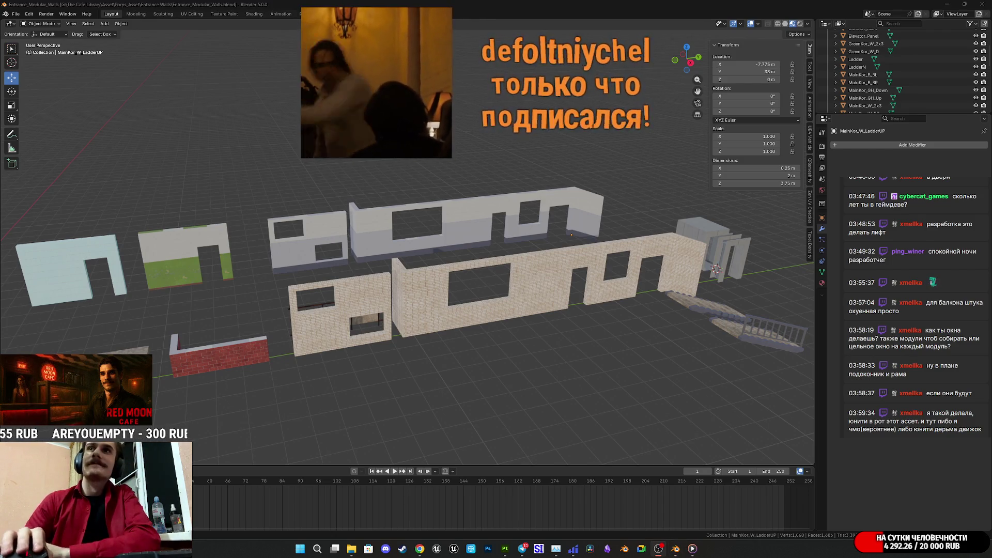
key(alt+Tab)
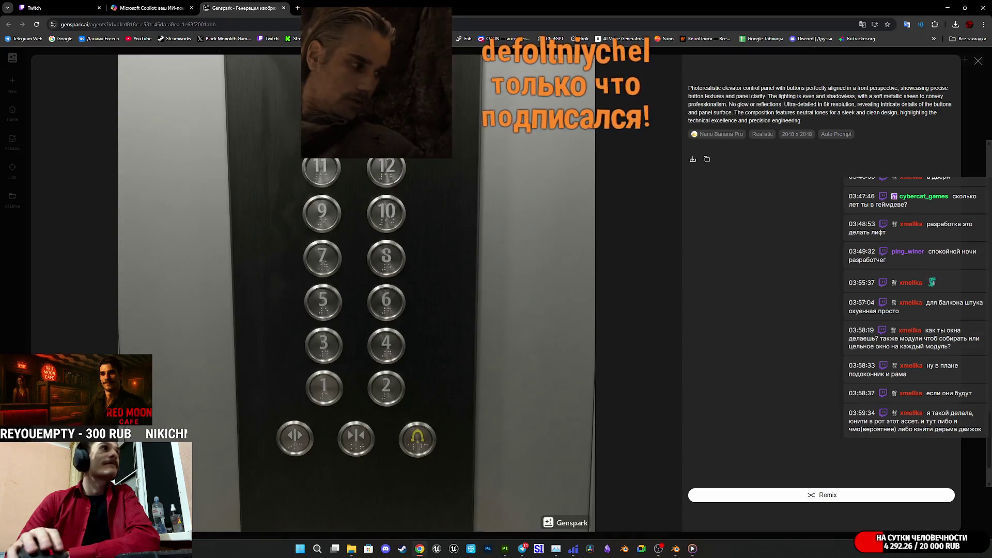
Step: Look through the Twitch stream manager, Genspark elevator-panel image and Copilot tabs in Chrome
key(ctrl+1)
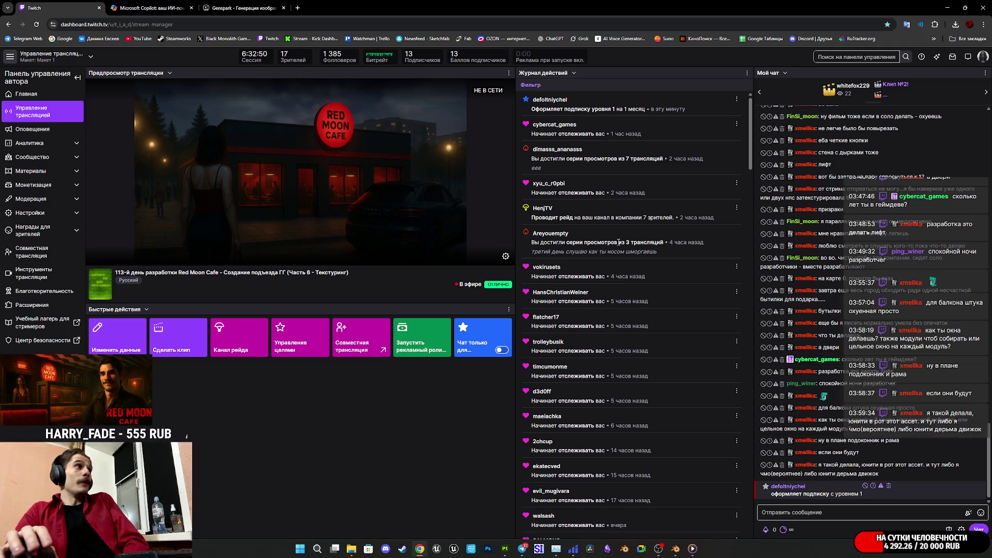
click(252, 6)
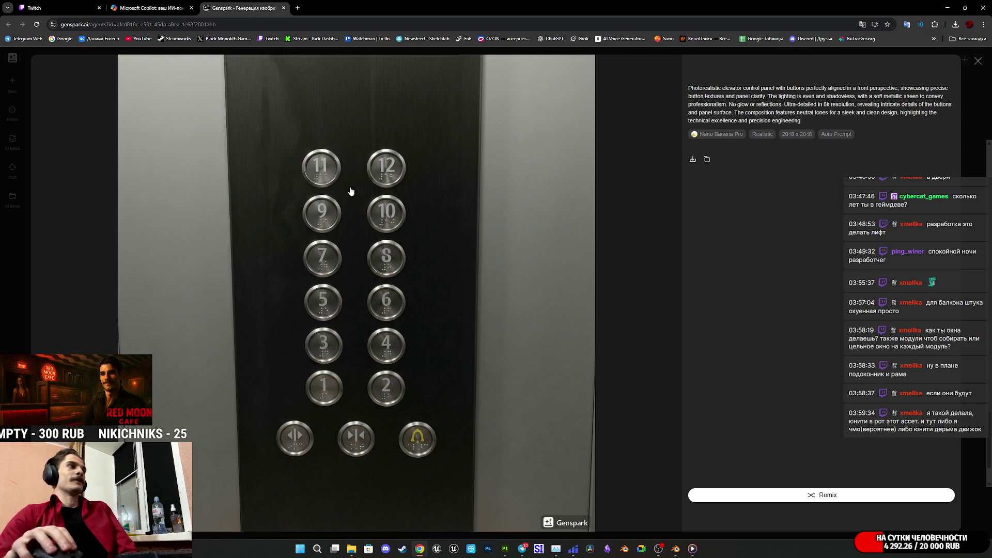
click(979, 61)
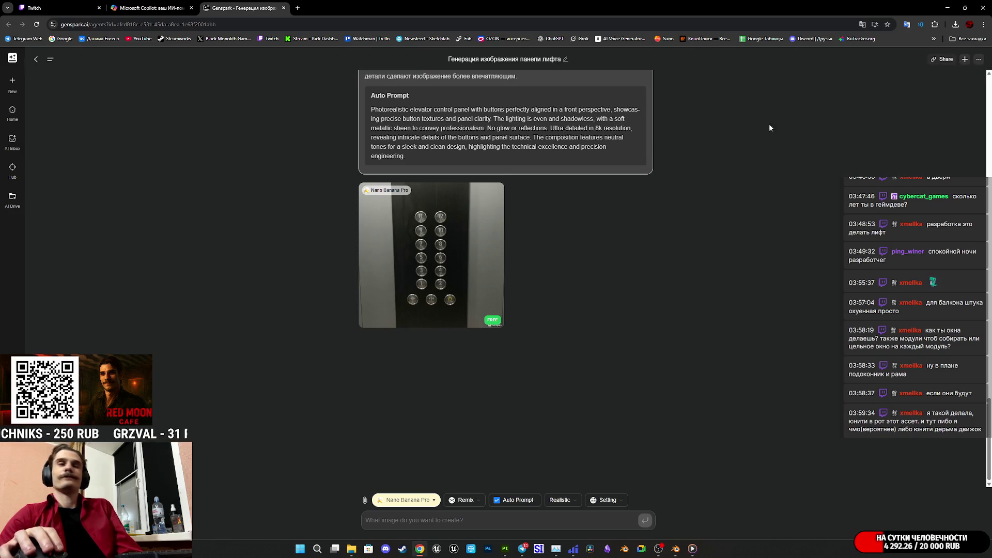
click(164, 3)
key(ctrl+shift+Tab)
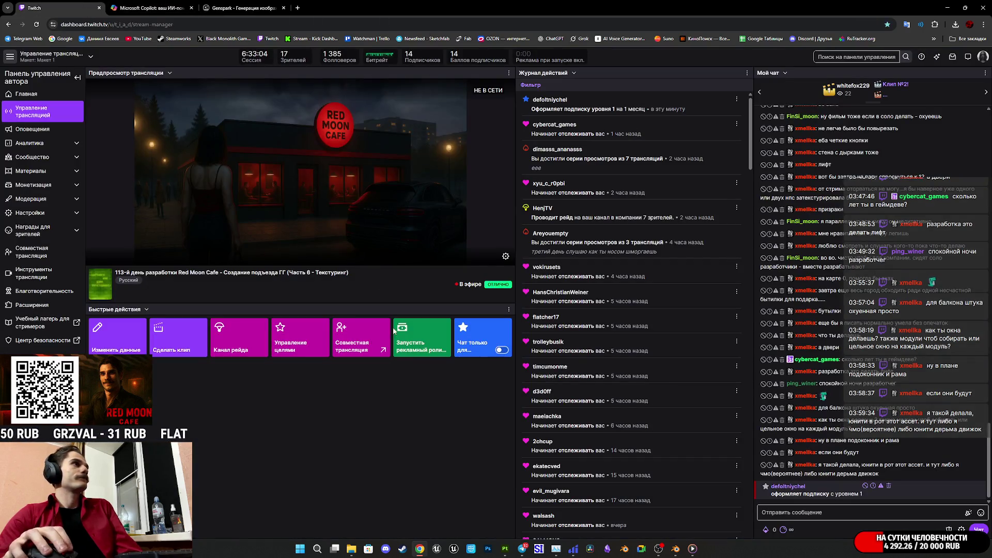
Step: Return to Blender, orbit around the wall modules and save the entrance walls file
mouse_move(519, 553)
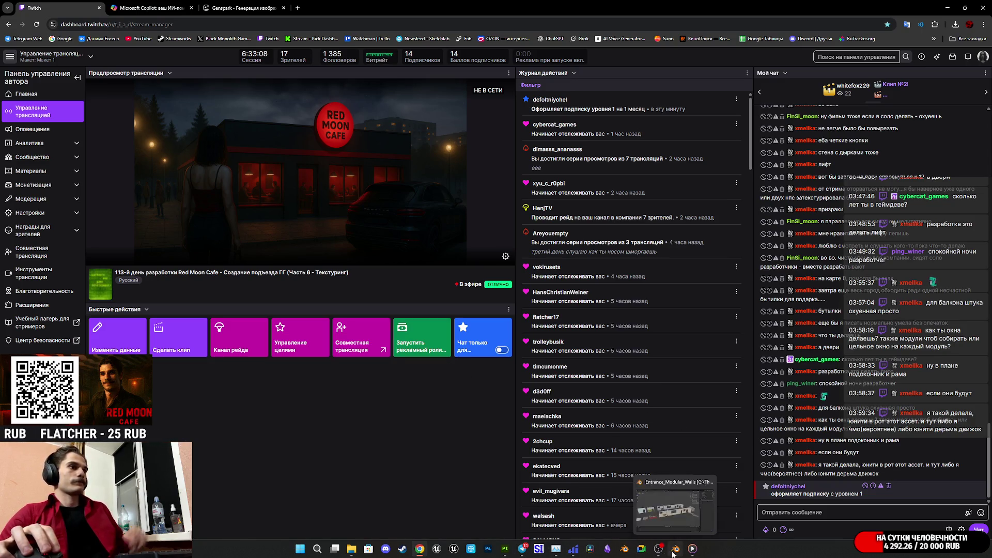
click(675, 549)
mouse_move(439, 315)
middle_down()
mouse_move(467, 363)
mouse_move(475, 302)
mouse_move(483, 305)
mouse_move(465, 326)
mouse_move(376, 312)
middle_up()
key(ctrl+s)
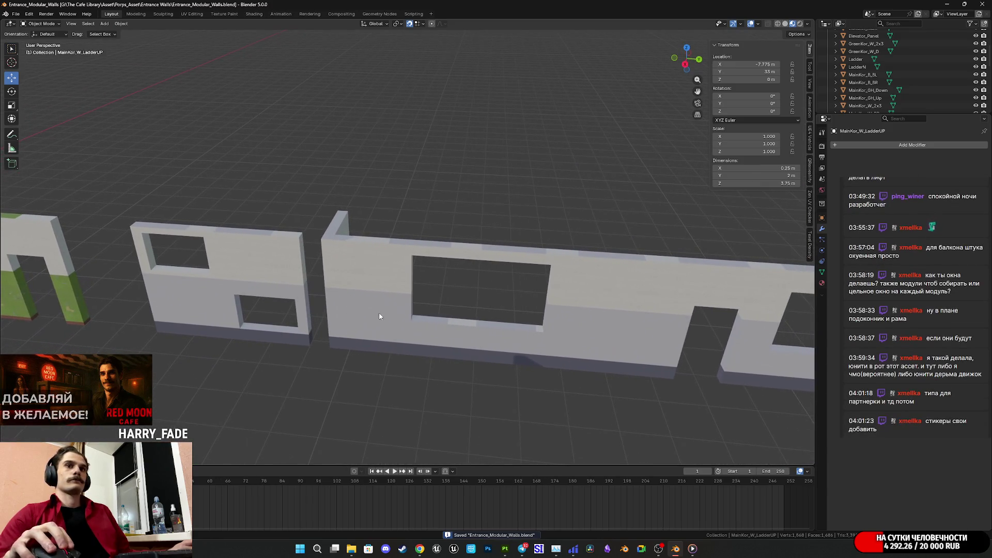
Step: Select MainKor_WL, the ladder wall, MainKor_GH_Down, MainKor_GH_Up and other window walls, and edit them in UV Editing
scroll(445, 339, up, 1)
mouse_move(451, 343)
shift+middle_down()
mouse_move(424, 336)
mouse_move(373, 346)
shift+middle_up()
click(344, 326)
shift+click(446, 359)
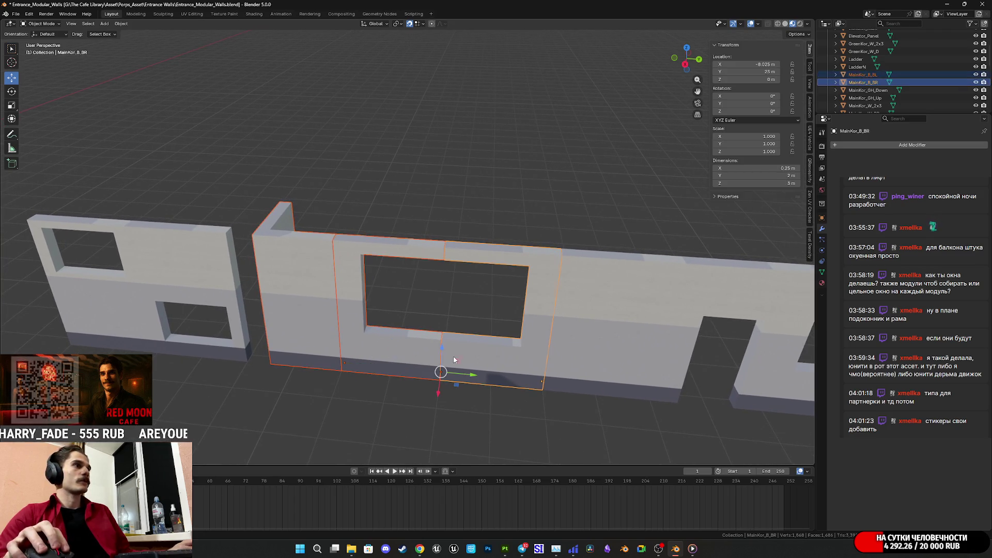
shift+click(671, 356)
shift+middle_drag(670, 356, 543, 343)
shift+click(622, 364)
mouse_move(659, 336)
shift+middle_down()
mouse_move(489, 319)
mouse_move(9, 340)
mouse_move(148, 304)
mouse_move(427, 290)
shift+middle_up()
shift+click(575, 325)
shift+click(428, 290)
shift+click(316, 295)
middle_drag(339, 298, 362, 308)
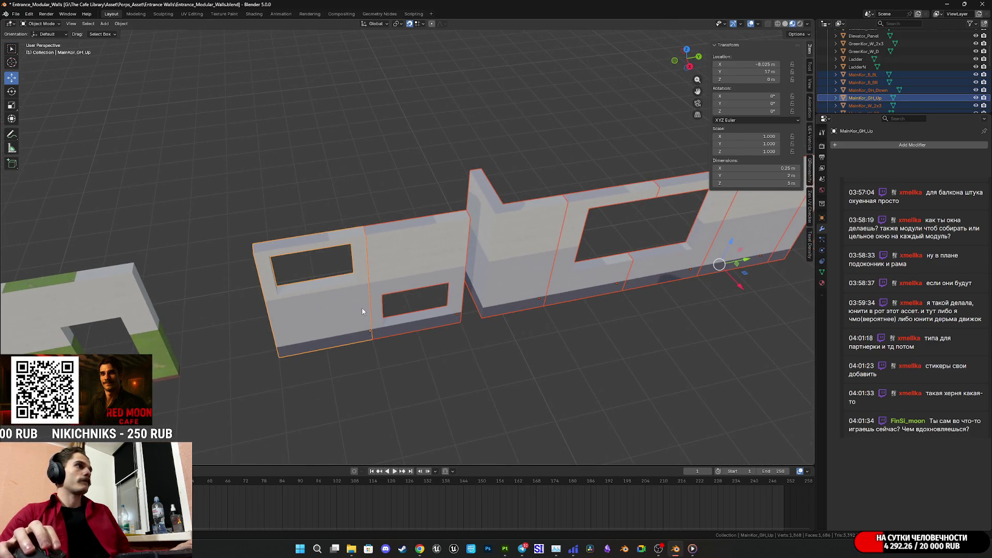
key(Tab)
click(192, 14)
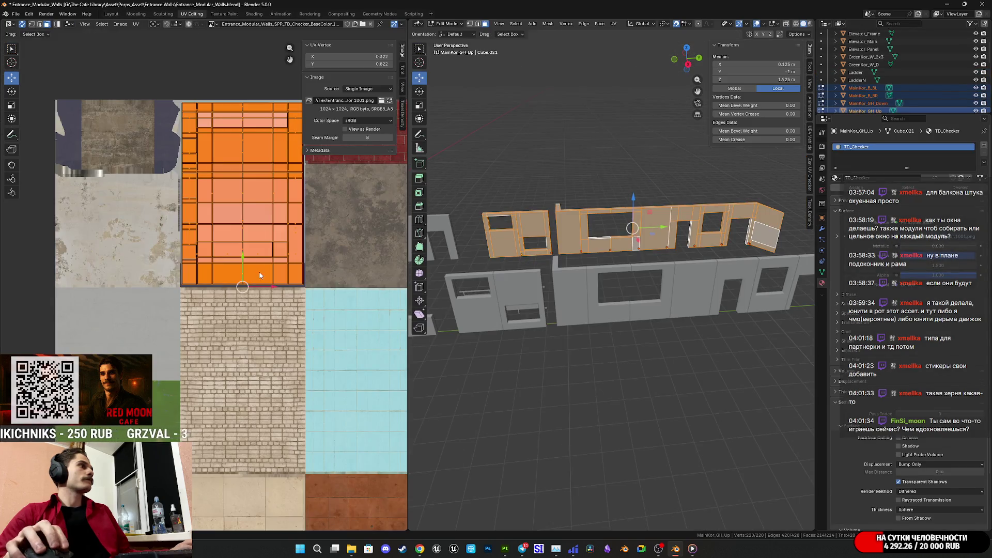
Step: Select the long top face above the window along with its adjacent top face
scroll(228, 284, down, 2)
scroll(587, 225, up, 5)
middle_drag(587, 225, 626, 306)
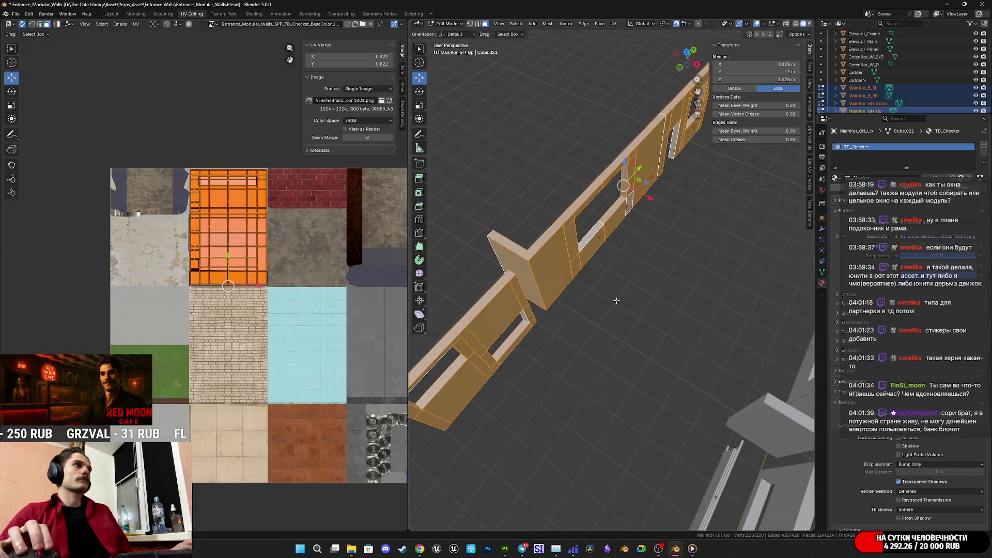
click(541, 242)
mouse_move(541, 242)
middle_down()
mouse_move(627, 288)
mouse_move(630, 336)
mouse_move(595, 309)
mouse_move(615, 318)
mouse_move(722, 306)
middle_up()
scroll(630, 336, up, 3)
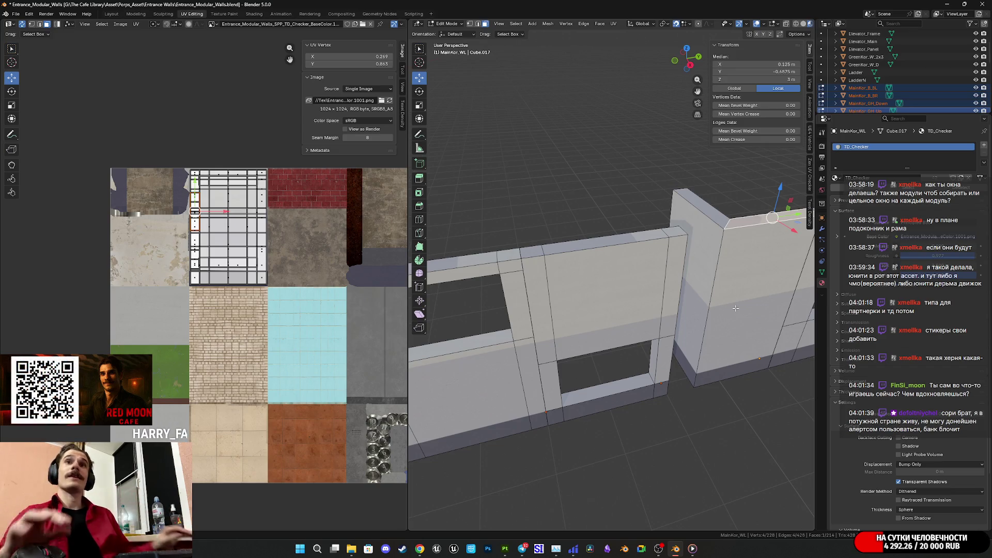
mouse_move(736, 308)
middle_down()
mouse_move(520, 326)
mouse_move(641, 331)
middle_up()
scroll(635, 307, up, 2)
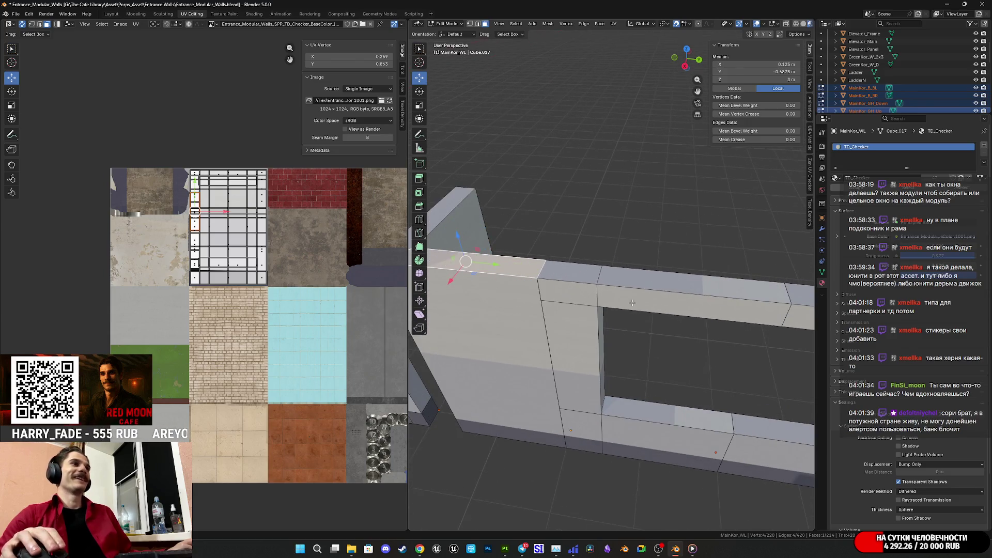
click(647, 279)
shift+click(586, 273)
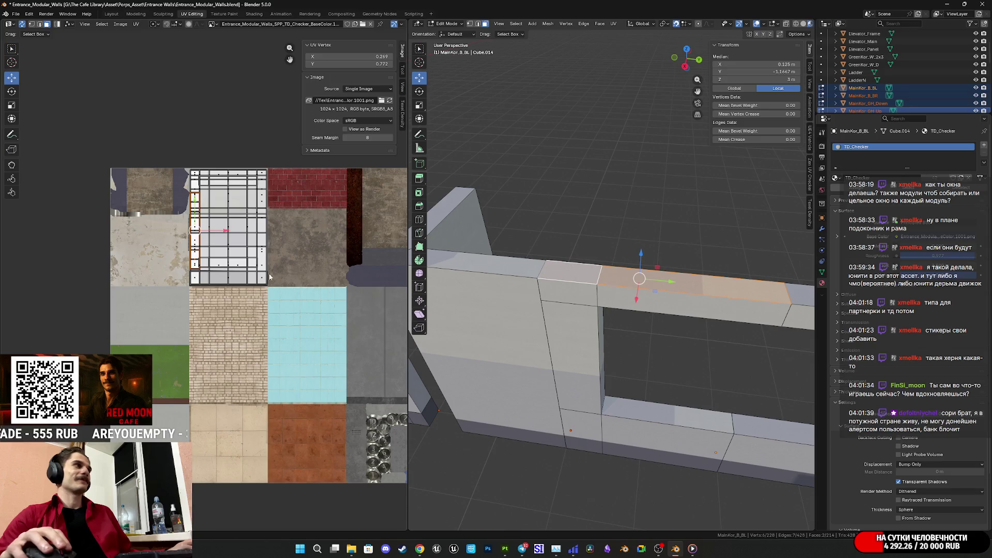
Step: Frame the window-frame tile in the UV editor and add a right frame-bar face and another top-beam face
scroll(222, 262, up, 5)
mouse_move(195, 280)
middle_down()
mouse_move(206, 333)
mouse_move(264, 350)
middle_up()
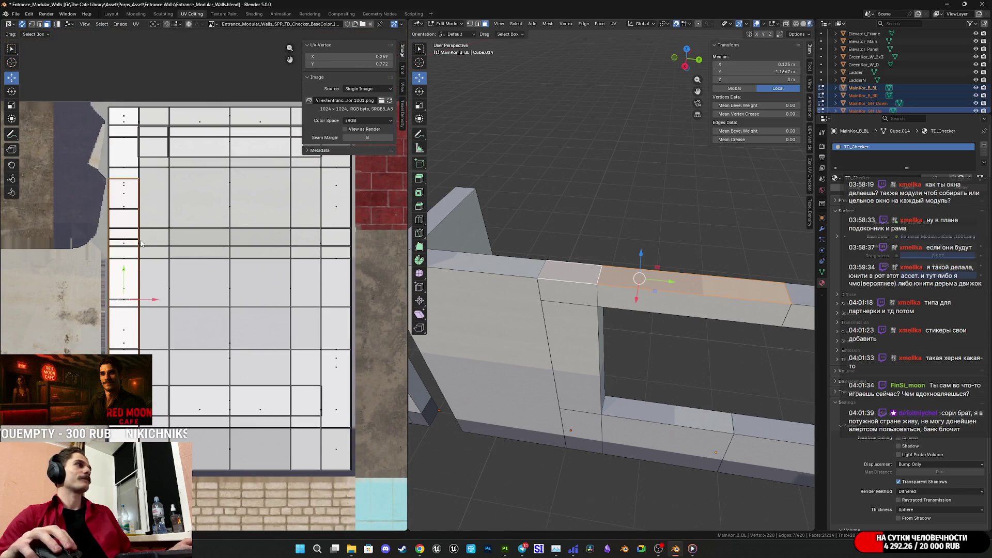
mouse_move(765, 289)
middle_down()
mouse_move(724, 315)
mouse_move(633, 338)
middle_up()
shift+click(769, 323)
shift+click(587, 343)
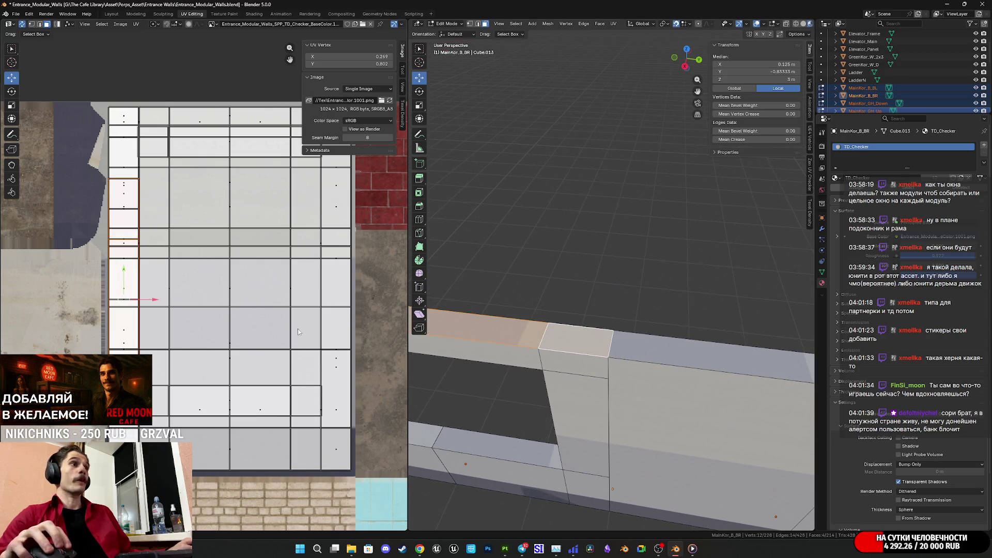
Step: Shift the selected top-beam UVs upward on the window-frame tile
middle_drag(148, 223, 165, 286)
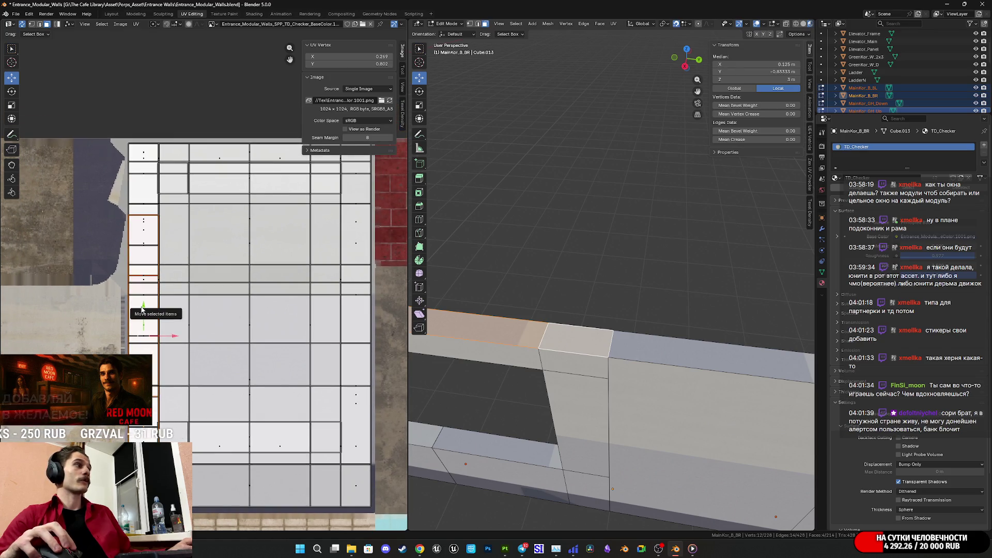
drag(143, 307, 151, 235)
middle_drag(724, 356, 761, 376)
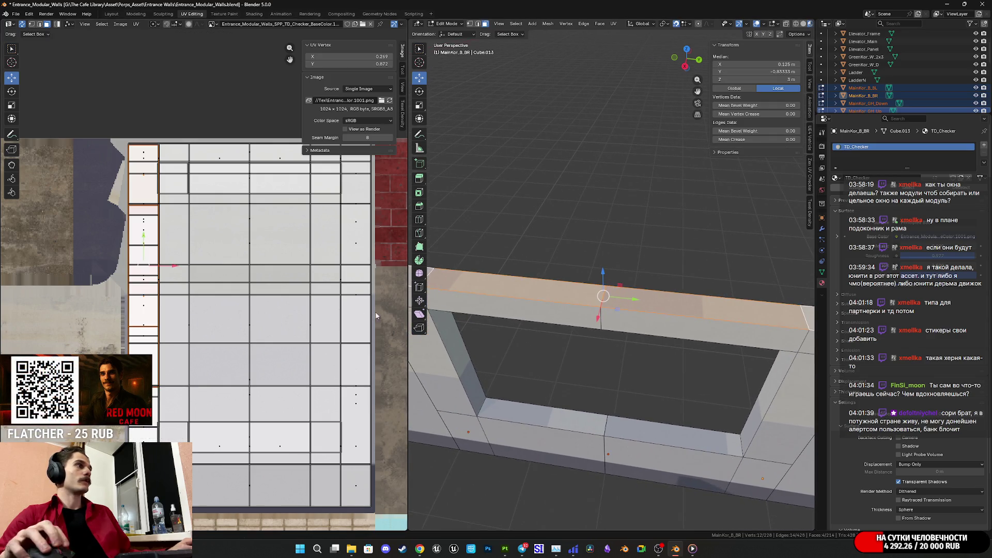
scroll(296, 317, down, 1)
scroll(295, 318, down, 1)
middle_drag(238, 307, 219, 304)
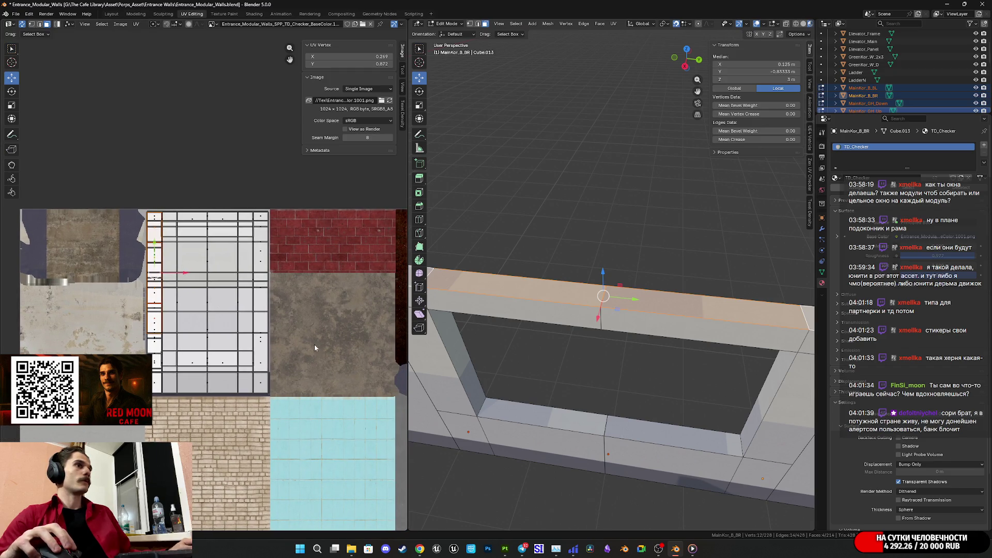
middle_drag(605, 329, 635, 319)
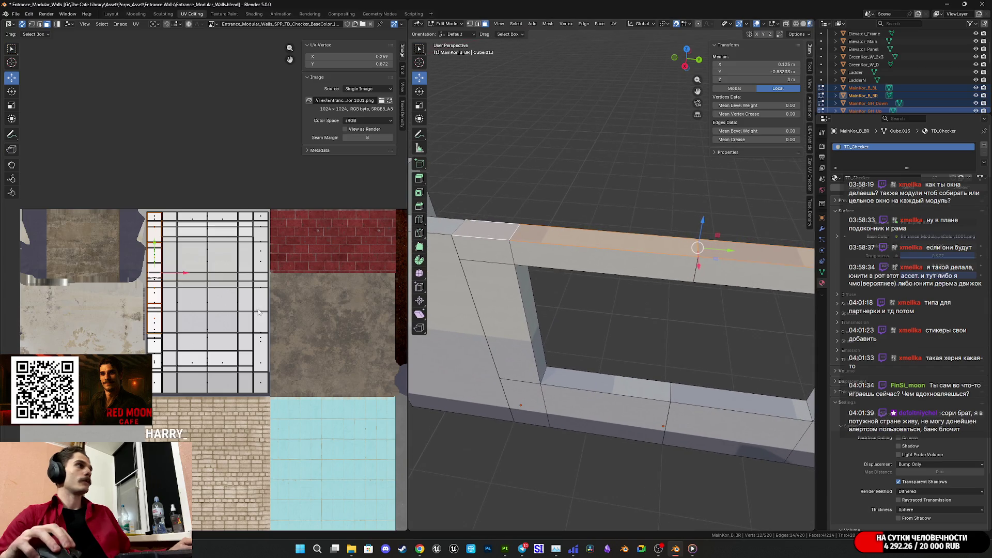
Step: Rotate the beam UV strip 90° to horizontal and align it along the tile's top
key(r)
click(268, 124)
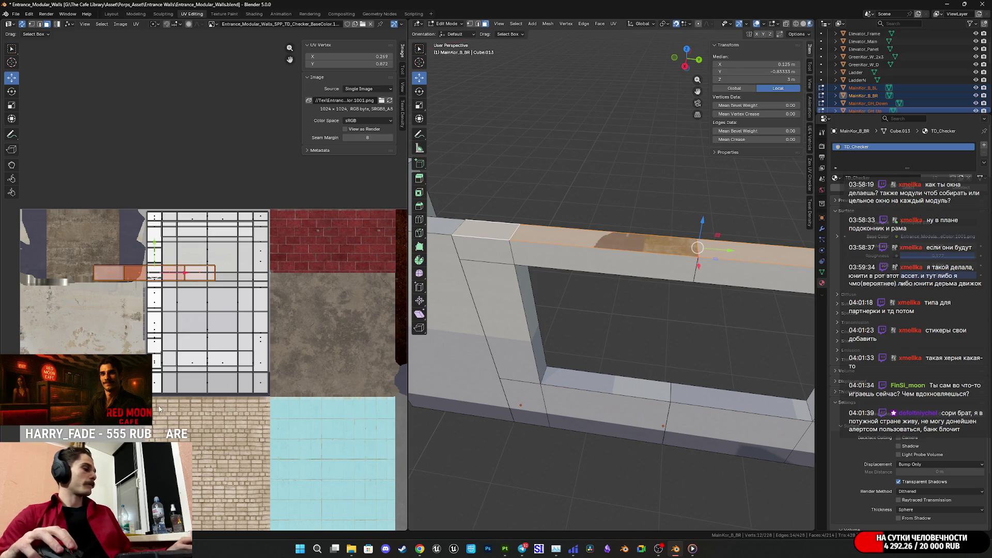
key(g)
click(219, 365)
scroll(193, 230, up, 5)
middle_drag(192, 230, 185, 382)
key(g)
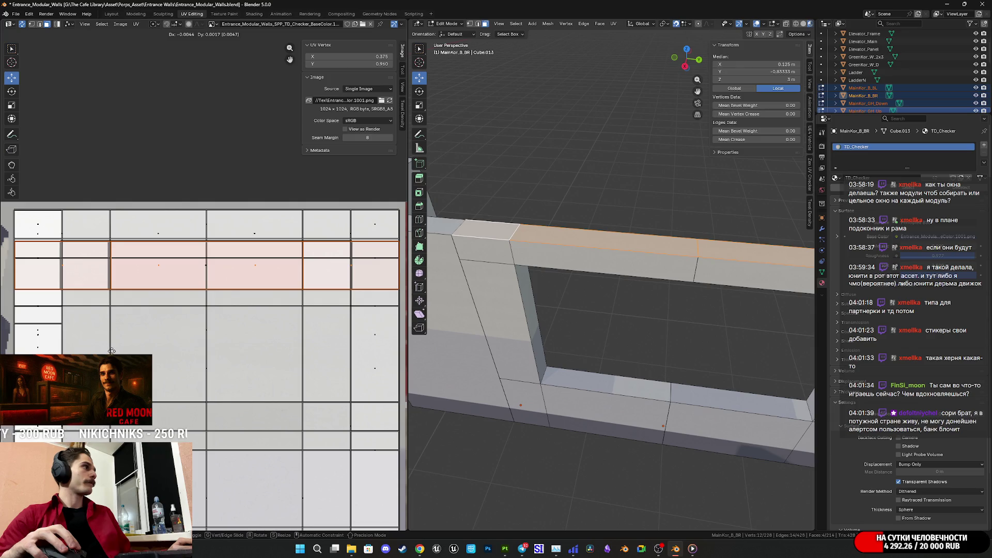
click(110, 351)
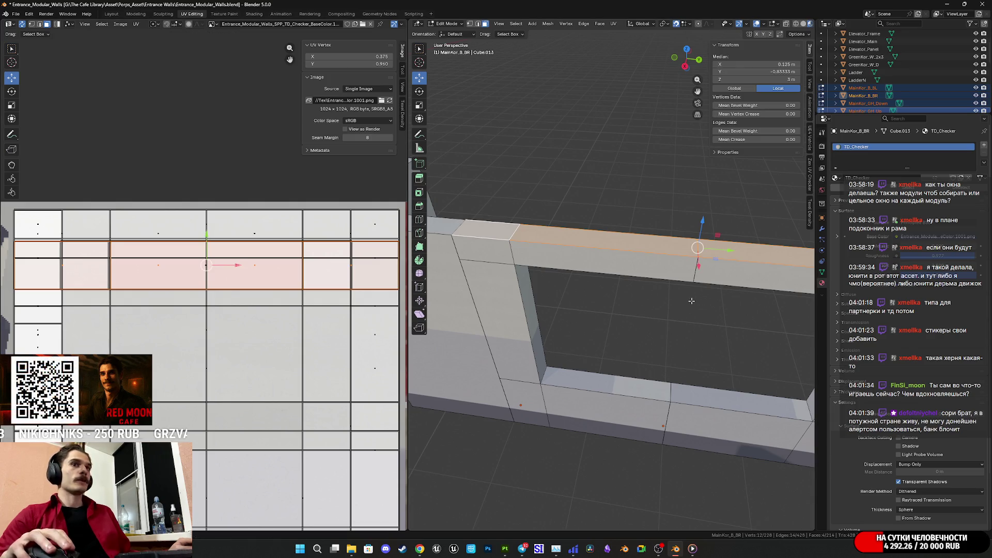
Step: Select the inner sill faces on MainKor_B_BL and MainKor_B_BR and turn their UV strip horizontal
mouse_move(689, 311)
middle_down()
mouse_move(713, 348)
mouse_move(713, 369)
mouse_move(641, 367)
middle_up()
click(569, 378)
middle_drag(569, 378, 620, 386)
shift+click(682, 395)
scroll(204, 377, down, 2)
middle_drag(205, 377, 204, 368)
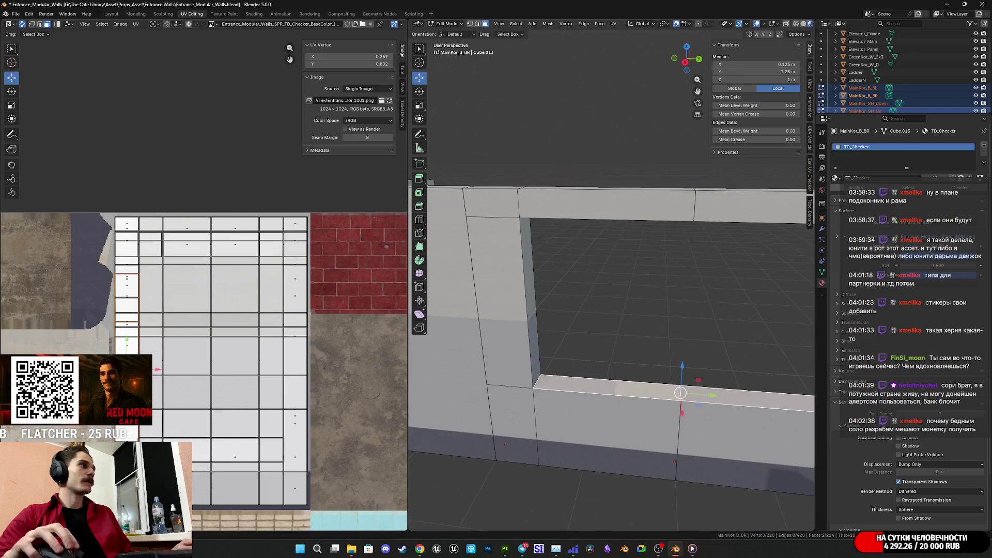
click(201, 351)
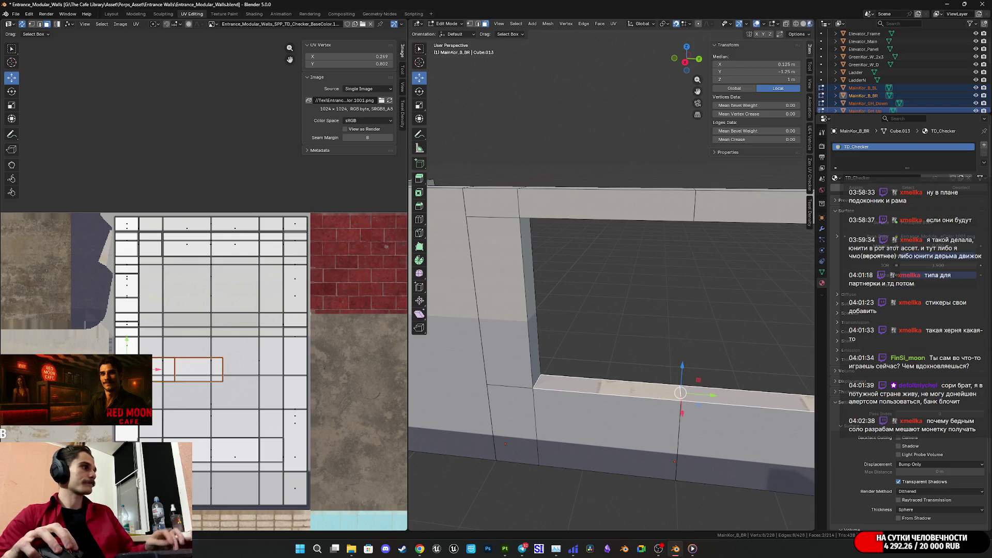
Step: Move the sill strip up toward the tile's top row, fine-tune it, and return to Object Mode
key(g)
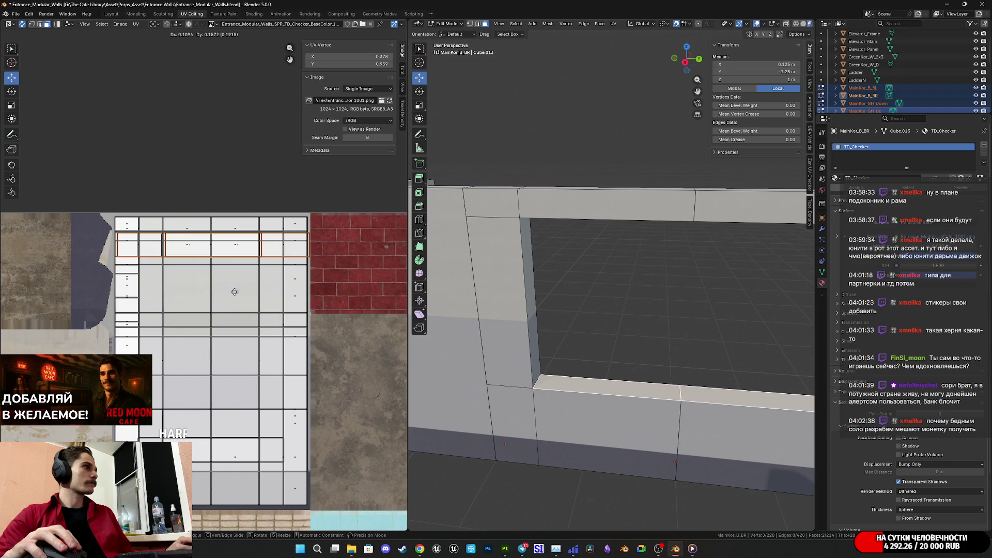
click(234, 292)
scroll(234, 292, up, 5)
scroll(155, 310, down, 3)
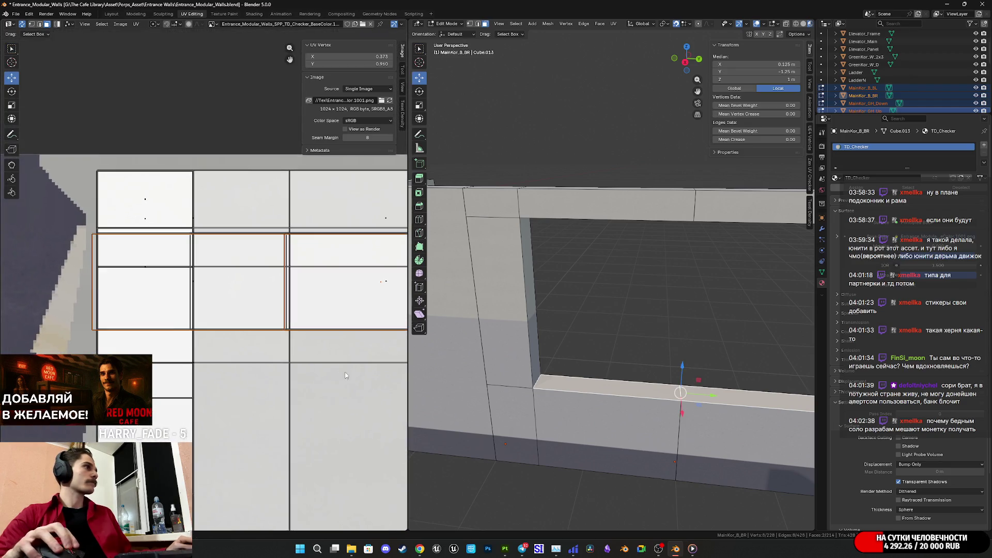
scroll(91, 337, up, 4)
middle_drag(91, 337, 165, 279)
key(g)
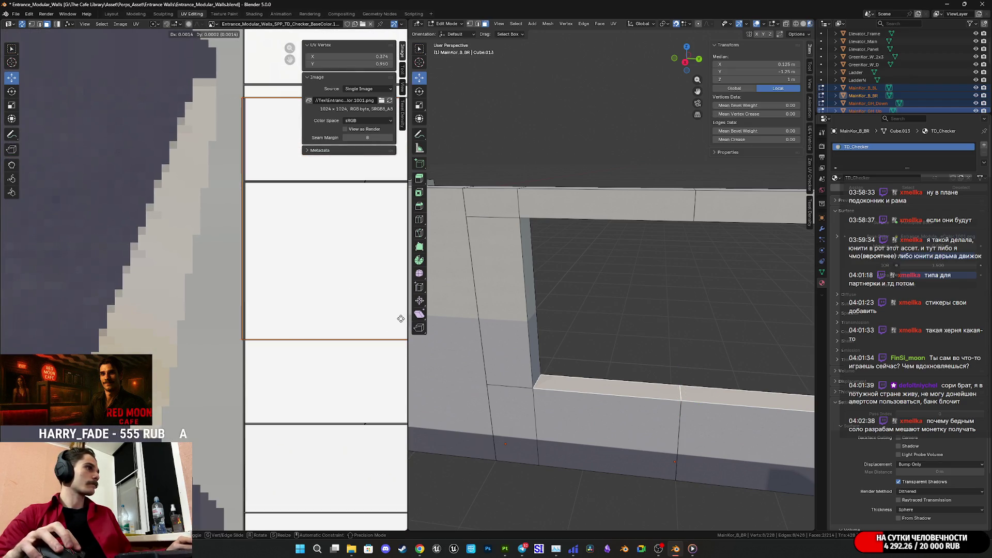
click(98, 331)
scroll(189, 334, down, 8)
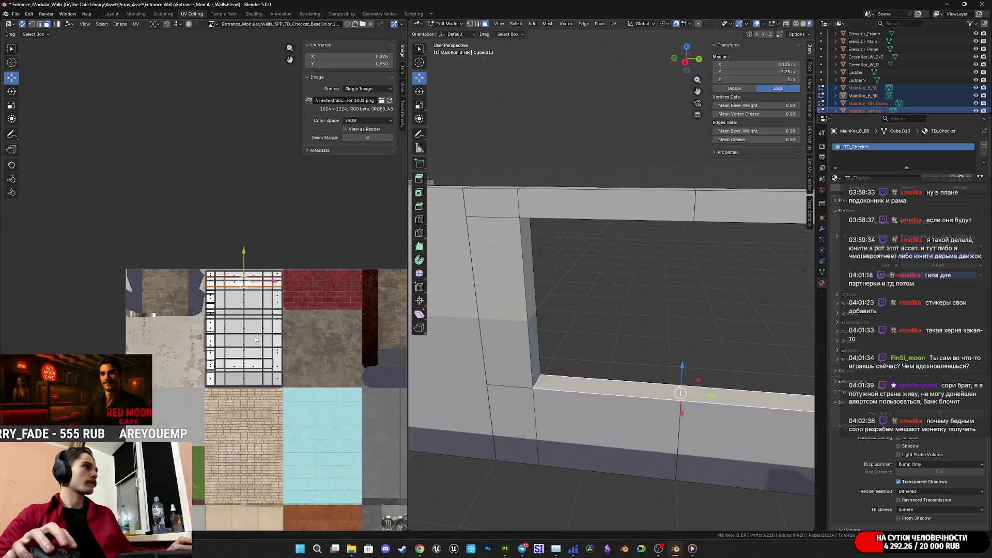
scroll(189, 333, up, 5)
mouse_move(674, 295)
middle_down()
mouse_move(679, 347)
mouse_move(702, 354)
mouse_move(695, 330)
mouse_move(672, 396)
mouse_move(659, 357)
mouse_move(606, 336)
mouse_move(635, 320)
mouse_move(640, 368)
mouse_move(683, 312)
mouse_move(645, 348)
mouse_move(644, 327)
mouse_move(630, 341)
mouse_move(646, 331)
mouse_move(637, 336)
middle_up()
key(Tab)
key(Tab)
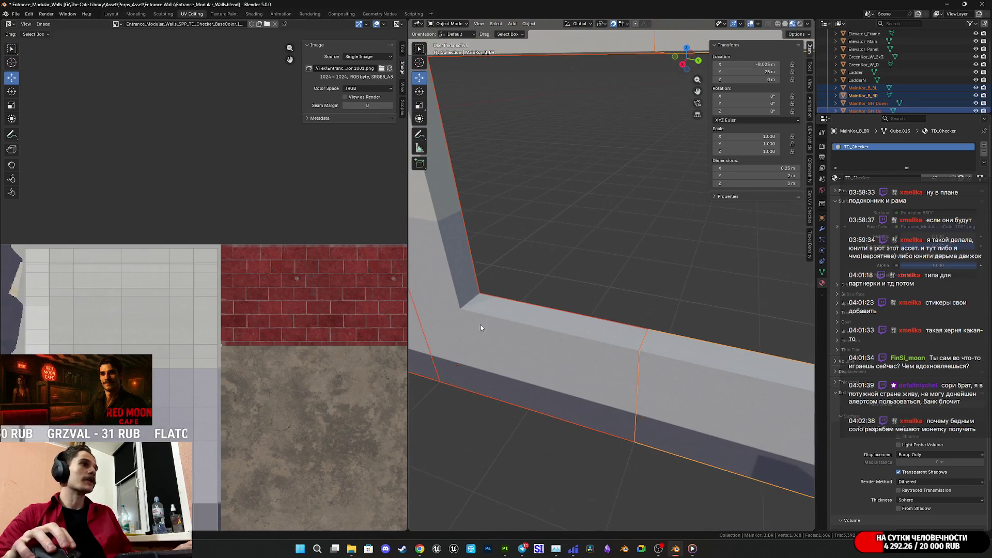
Step: Slide the sill's UVs down to a lower row of the window-frame tile
click(480, 325)
drag(122, 252, 122, 382)
key(Tab)
Step: Make the MainKor_W_2x3 wall module active for mesh editing
mouse_move(628, 376)
middle_down()
mouse_move(608, 356)
mouse_move(647, 377)
mouse_move(648, 340)
mouse_move(648, 357)
middle_up()
key(Tab)
click(659, 275)
mouse_move(658, 275)
middle_down()
mouse_move(700, 265)
mouse_move(700, 296)
middle_up()
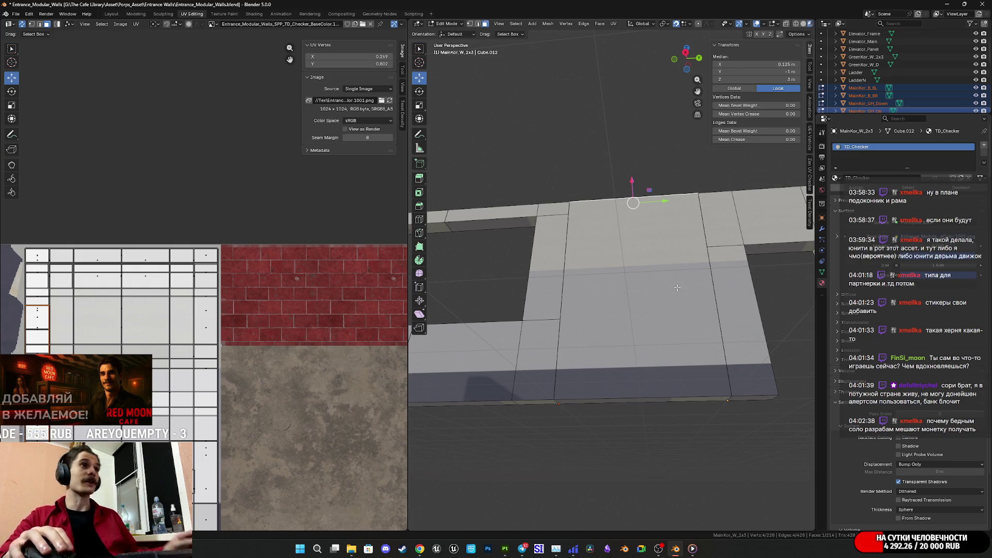
Step: Rotate MainKor_B_BL's top frame face UV island a quarter turn and align it on the window tile
scroll(635, 282, down, 5)
middle_drag(636, 282, 667, 288)
shift+click(604, 262)
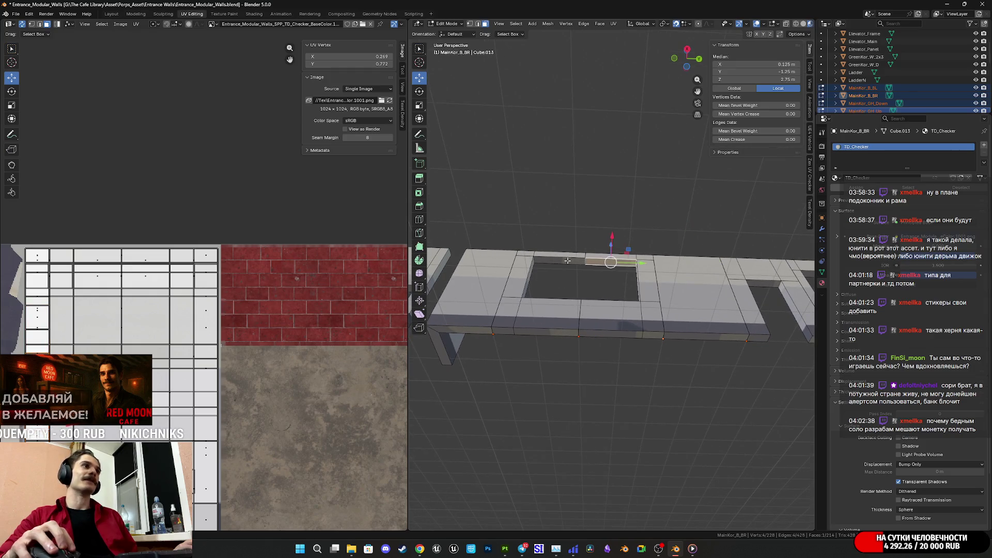
mouse_move(604, 262)
middle_down()
mouse_move(586, 359)
mouse_move(584, 331)
middle_up()
middle_drag(171, 362, 235, 344)
key(r)
click(222, 320)
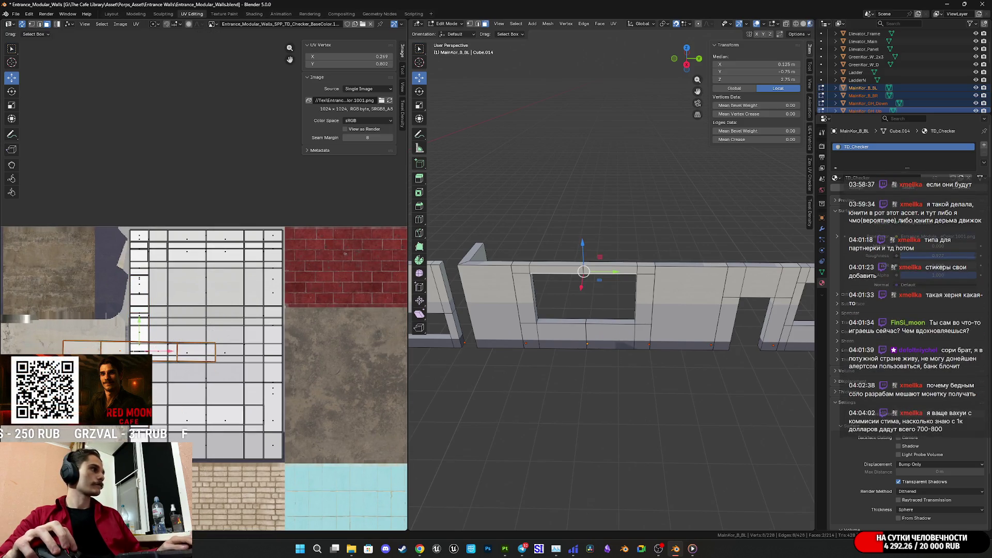
key(g)
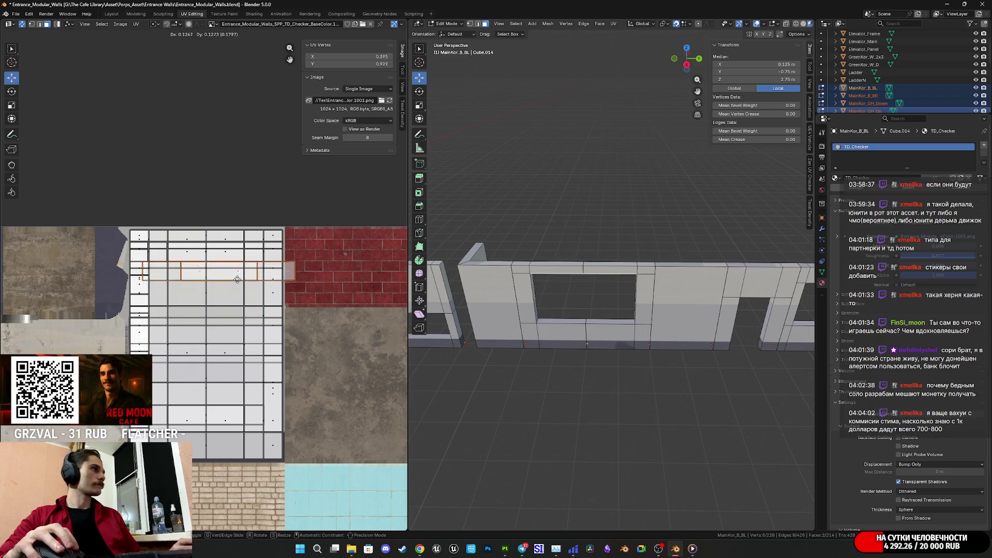
click(238, 259)
scroll(237, 259, up, 4)
key(g)
click(198, 307)
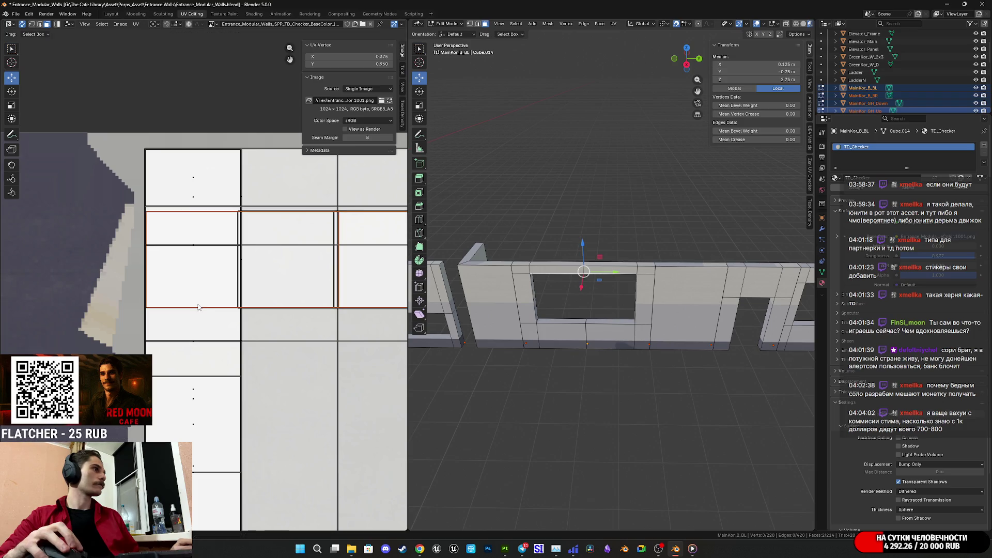
scroll(198, 307, down, 5)
scroll(585, 326, up, 3)
Step: Rotate MainKor_B_BR's lower front strip horizontal and place it on the white tile's bottom row
mouse_move(584, 325)
middle_down()
mouse_move(625, 331)
mouse_move(646, 321)
mouse_move(653, 299)
mouse_move(642, 290)
middle_up()
click(575, 320)
shift+click(652, 321)
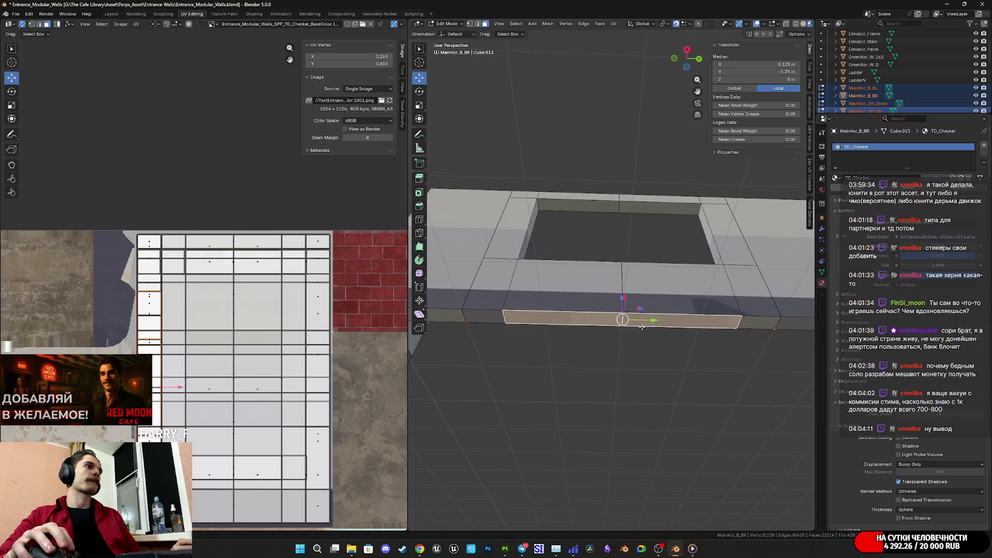
scroll(225, 437, down, 3)
key(r)
click(257, 272)
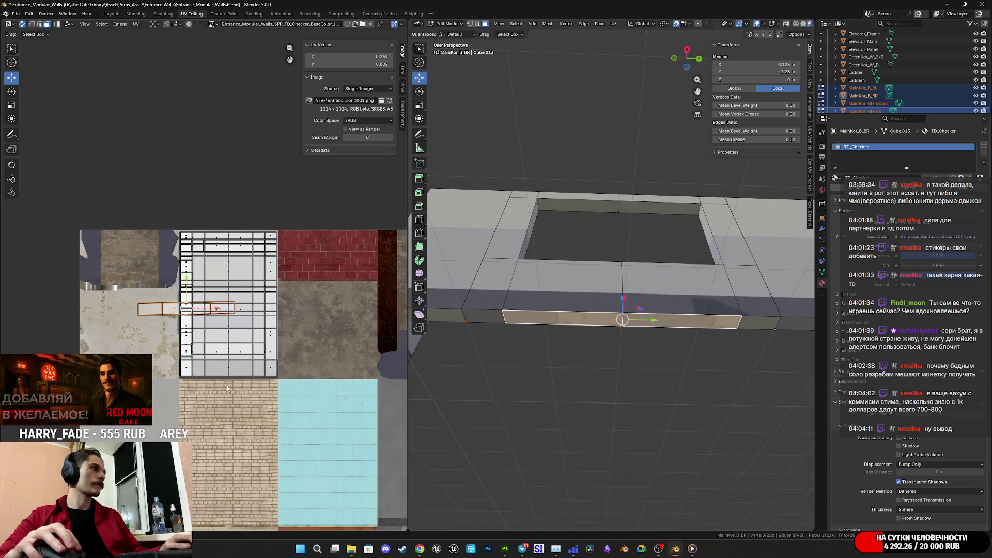
drag(217, 313, 240, 362)
scroll(228, 356, up, 6)
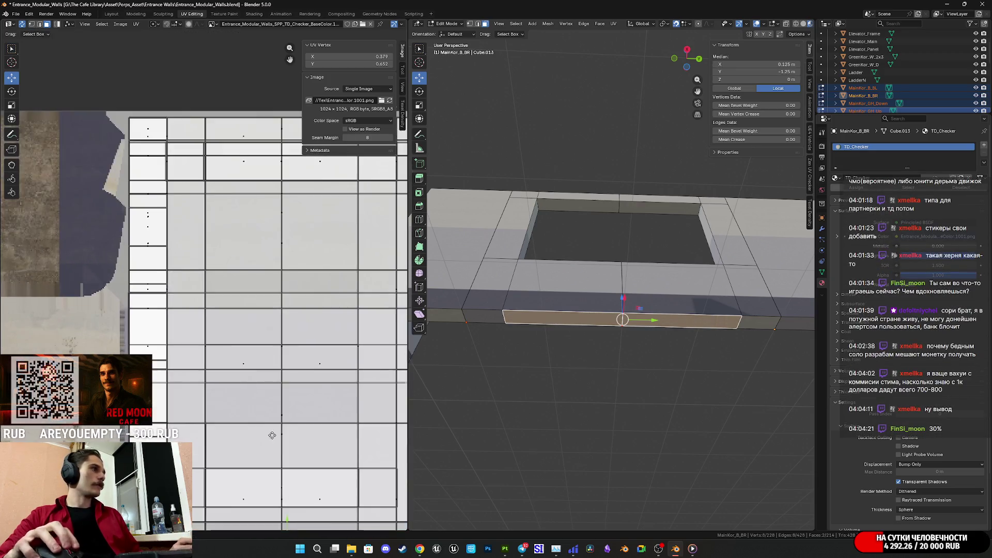
scroll(226, 275, down, 2)
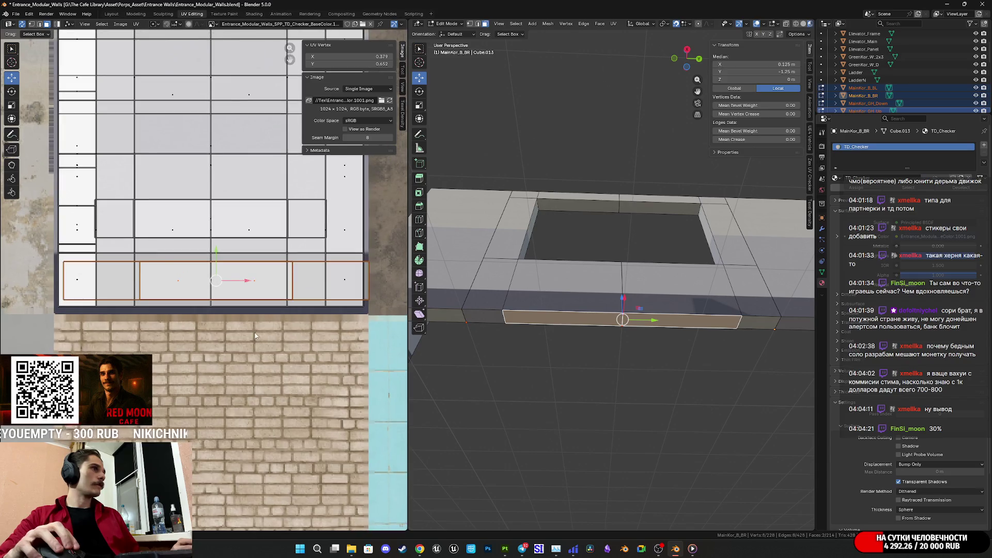
key(g)
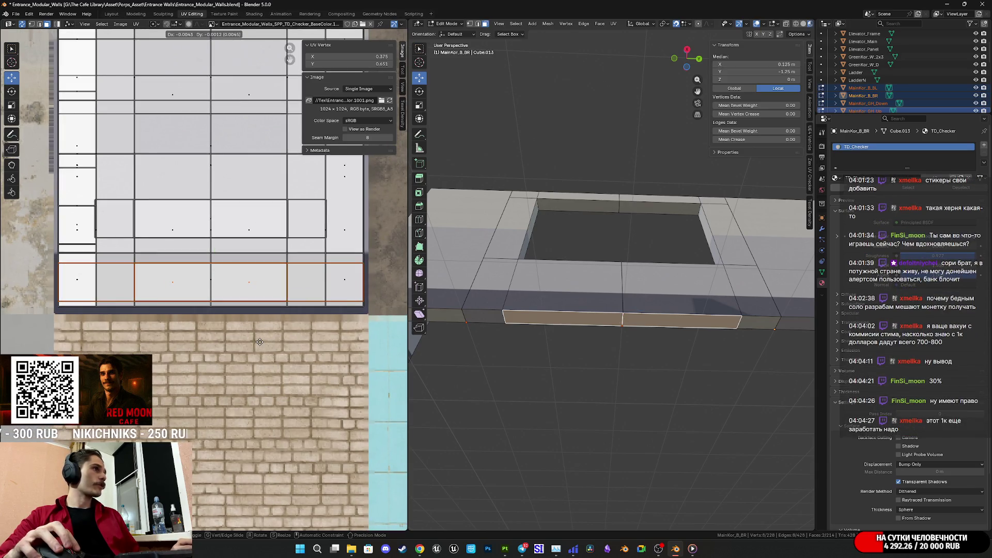
click(260, 346)
key(Tab)
mouse_move(686, 321)
middle_down()
mouse_move(690, 293)
mouse_move(687, 339)
middle_up()
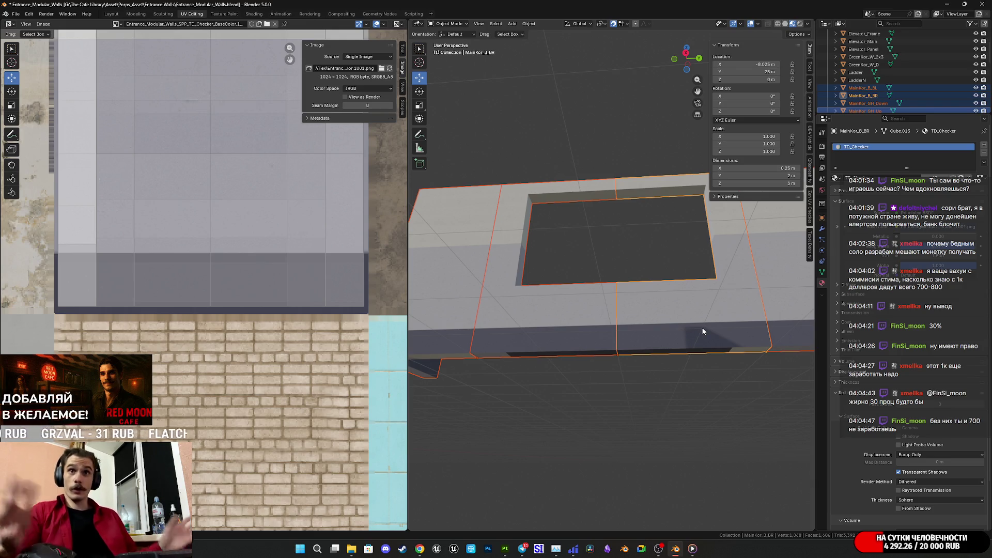
mouse_move(703, 331)
middle_down()
mouse_move(690, 332)
mouse_move(700, 310)
mouse_move(678, 320)
middle_up()
Step: Rotate the right end face and MainKor_B_BL's left end face UVs and place them on the tile
key(Tab)
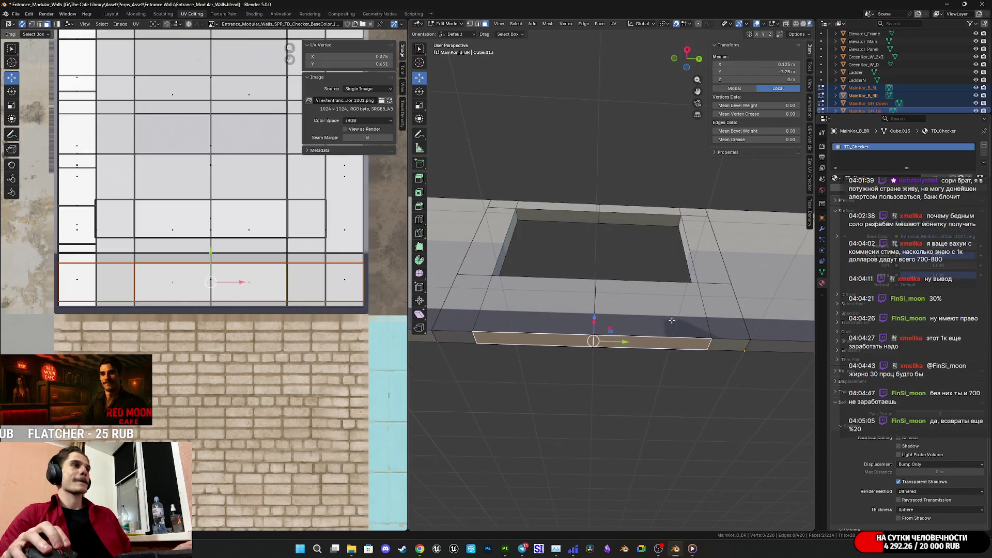
click(726, 347)
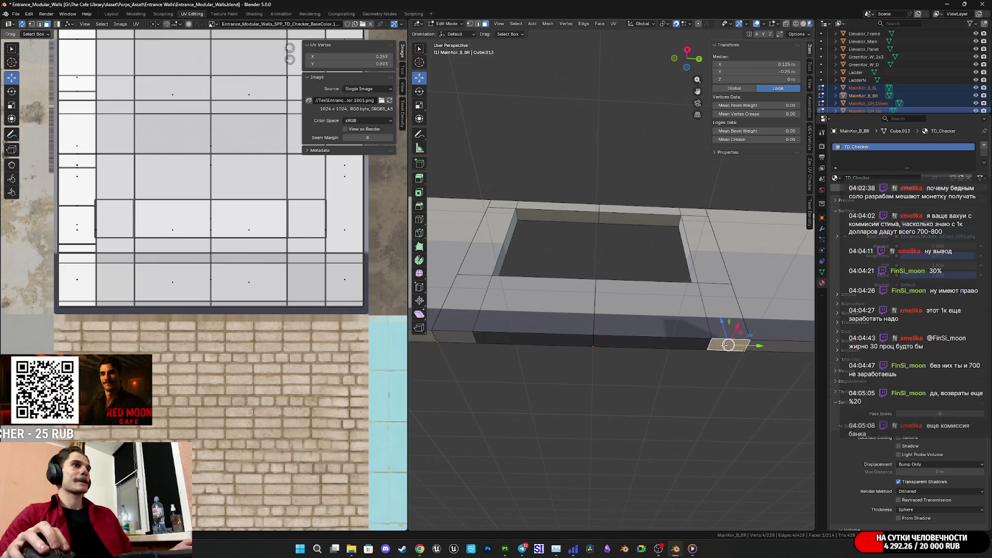
shift+click(457, 337)
scroll(178, 261, down, 4)
key(r)
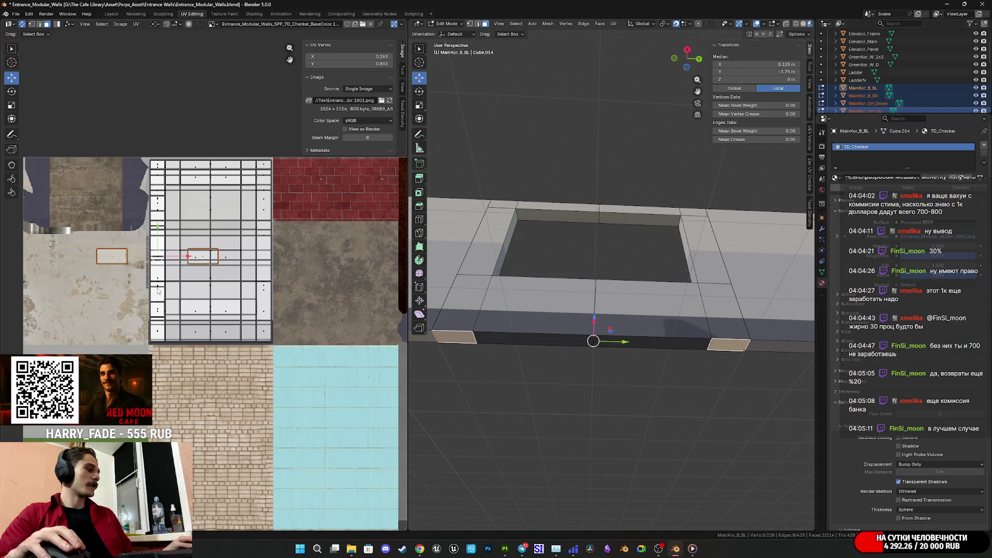
click(214, 351)
scroll(191, 353, up, 4)
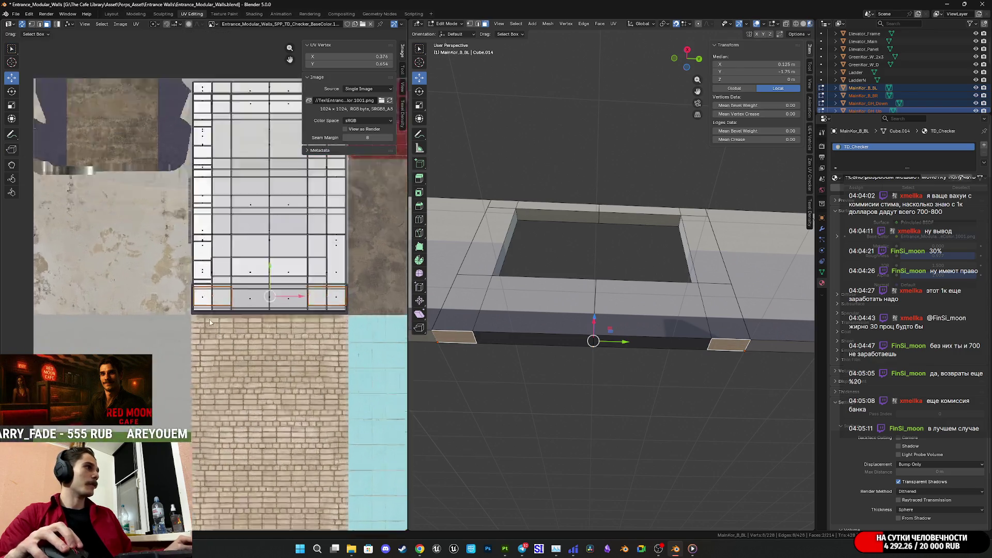
scroll(190, 354, up, 5)
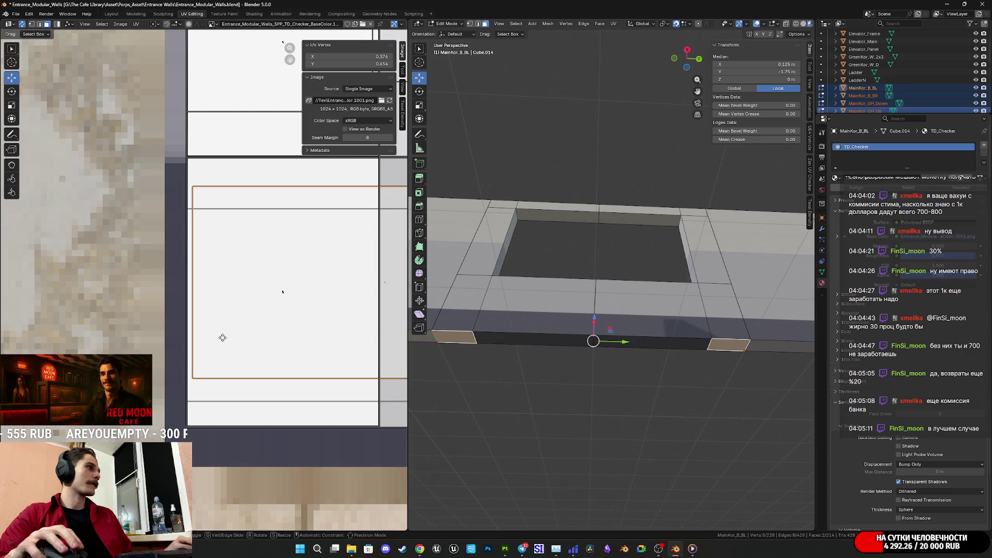
key(g)
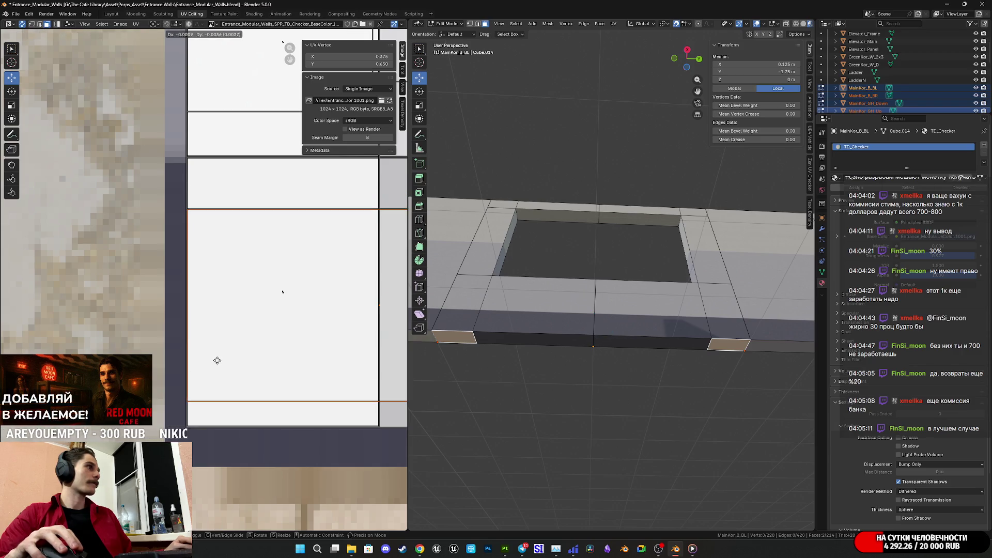
click(217, 360)
Step: Check the walls in Object Mode, then select MainKor_W_2x3's bottom face in Edit Mode
key(Tab)
mouse_move(691, 361)
middle_down()
mouse_move(680, 330)
mouse_move(686, 410)
mouse_move(710, 377)
mouse_move(682, 375)
mouse_move(672, 357)
mouse_move(665, 389)
middle_up()
key(Tab)
click(606, 338)
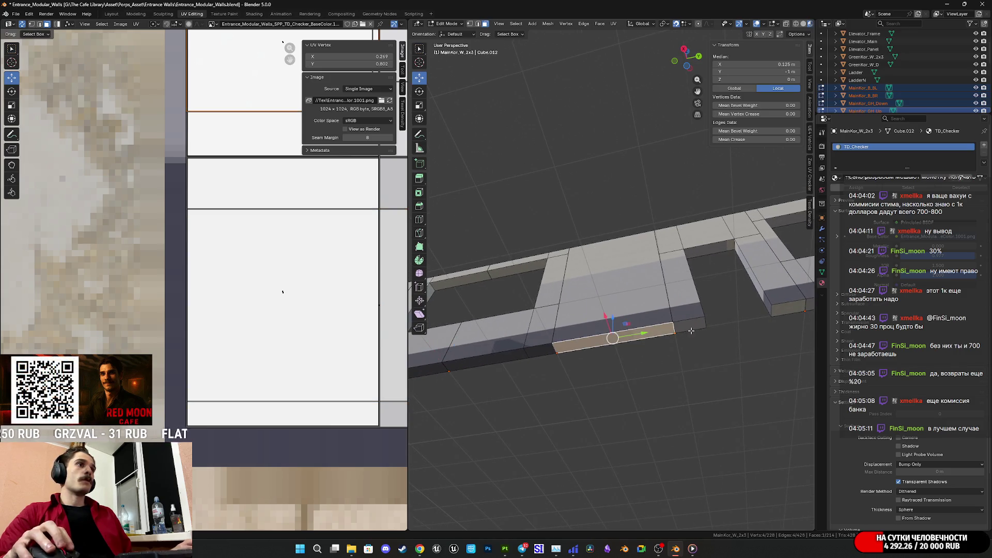
Step: Add the bottom faces along the wall pieces, including MainKor_W_LadderUP's bottom side face
shift+click(787, 311)
shift+middle_drag(787, 310, 609, 345)
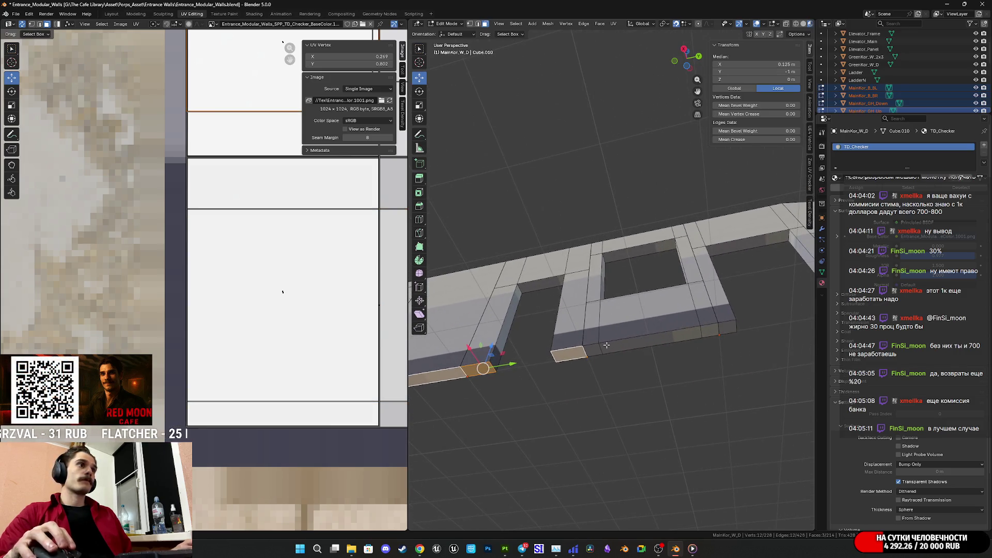
shift+middle_drag(731, 326, 612, 348)
shift+click(609, 345)
shift+click(654, 350)
mouse_move(537, 326)
middle_down()
mouse_move(493, 358)
mouse_move(625, 343)
middle_up()
scroll(493, 358, up, 3)
scroll(571, 326, up, 3)
middle_drag(535, 316, 696, 279)
scroll(696, 279, down, 2)
shift+click(698, 254)
shift+click(667, 261)
scroll(659, 305, up, 5)
scroll(201, 346, down, 8)
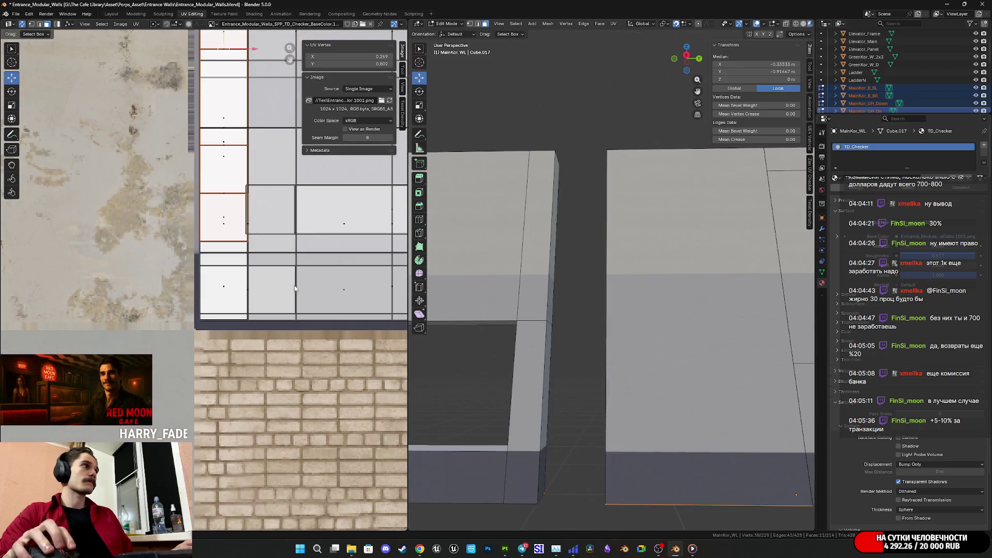
Step: Add the adjacent long bottom face, three MainKor_GH_Up bottom faces and the small left bottom face
middle_drag(186, 317, 168, 336)
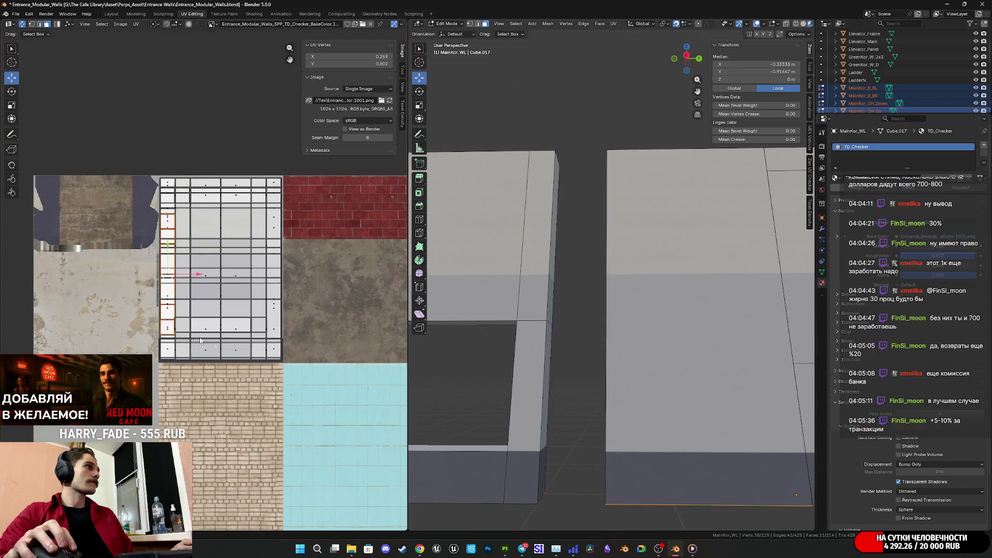
scroll(569, 402, down, 4)
mouse_move(569, 401)
middle_down()
mouse_move(605, 423)
mouse_move(650, 331)
mouse_move(682, 332)
middle_up()
scroll(649, 331, up, 4)
shift+click(669, 324)
scroll(683, 332, up, 3)
shift+click(687, 332)
shift+click(641, 327)
shift+click(568, 318)
middle_drag(568, 317, 520, 372)
scroll(520, 372, up, 2)
shift+click(512, 377)
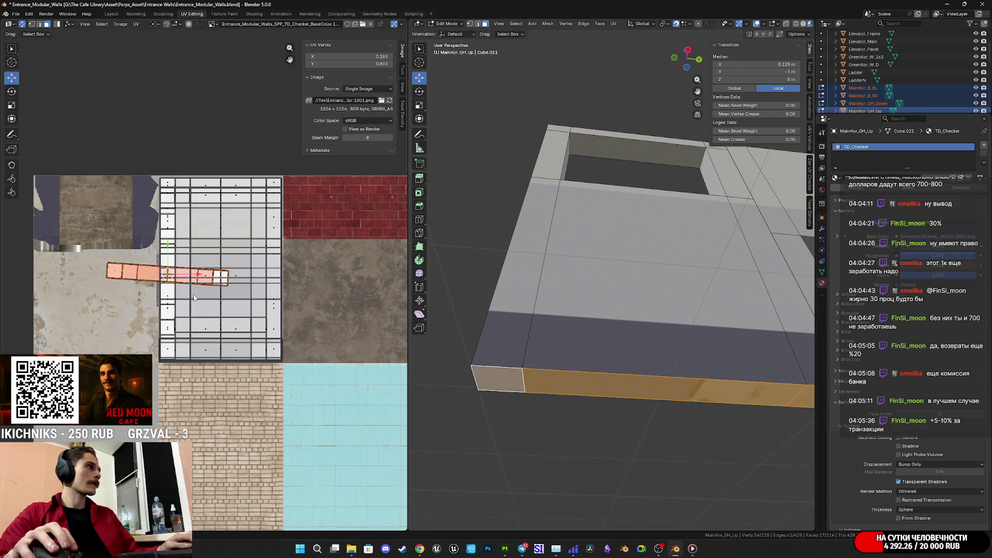
Step: Rotate the base strip UV islands 90° and move them down onto the white tile row
key(9)
key(0)
key(Return)
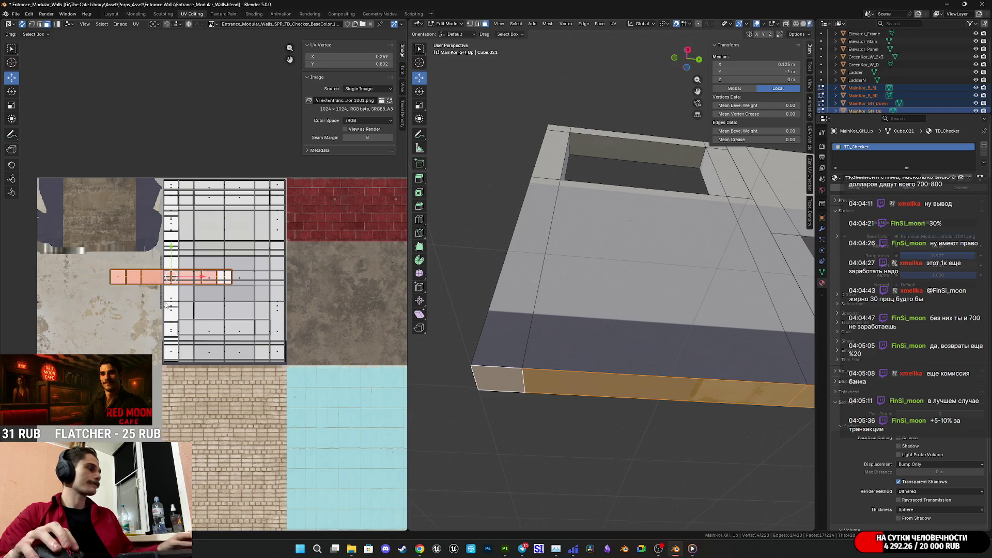
key(g)
click(187, 425)
scroll(187, 426, up, 6)
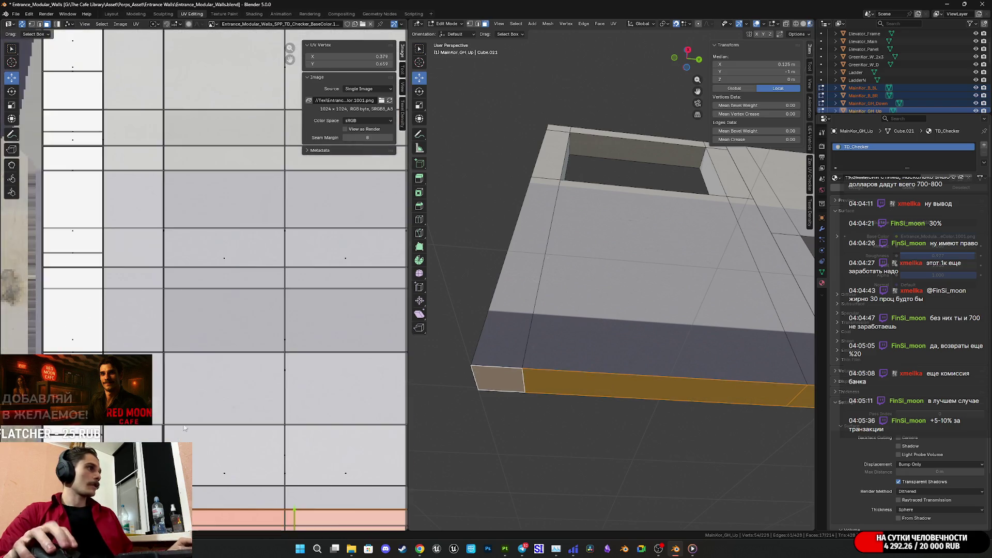
middle_drag(187, 425, 189, 288)
scroll(189, 288, up, 3)
scroll(189, 288, down, 2)
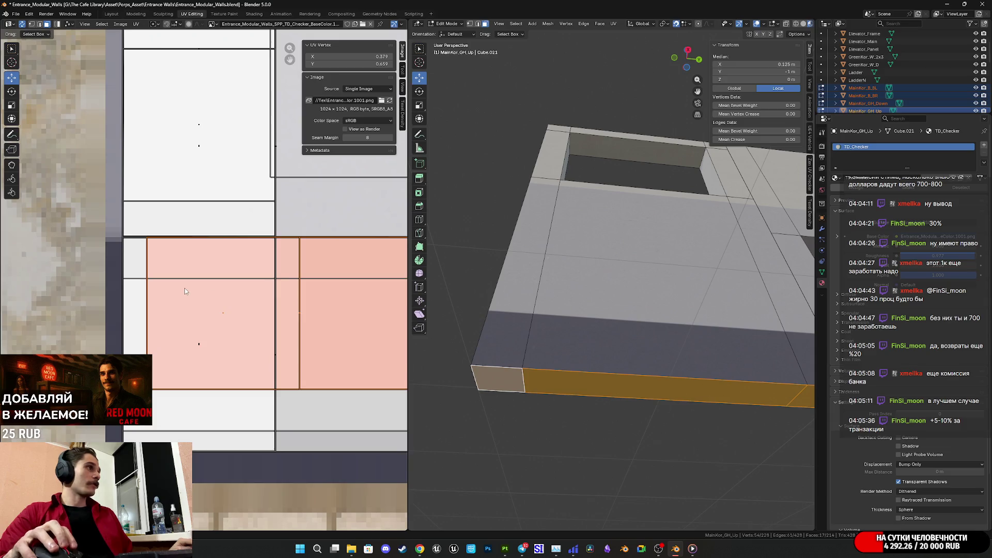
scroll(189, 288, up, 2)
scroll(199, 288, up, 2)
Step: Fine-tune the strips' placement on the white row, ending near X 0.311, Y 0.861
key(g)
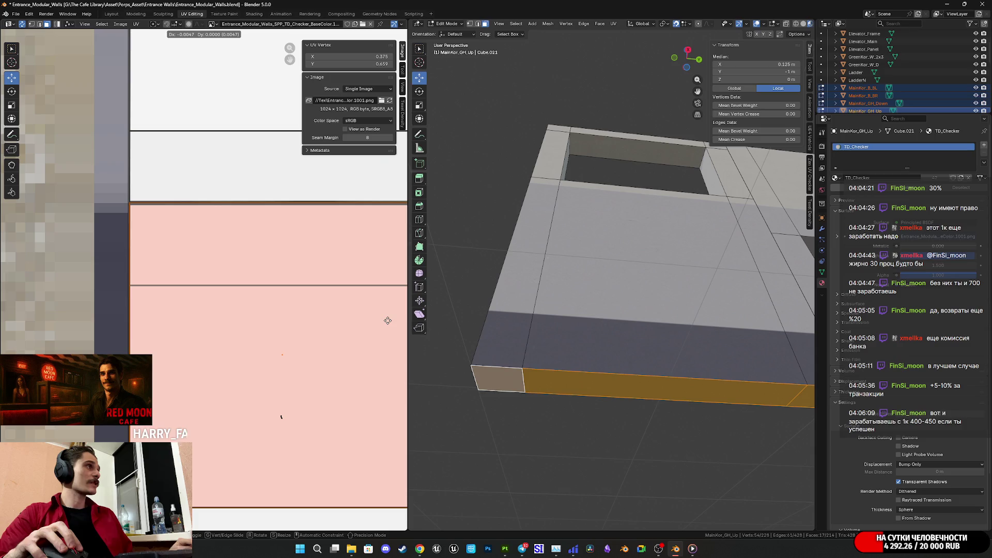
click(382, 366)
mouse_move(346, 401)
middle_down()
mouse_move(370, 306)
mouse_move(349, 265)
middle_up()
key(g)
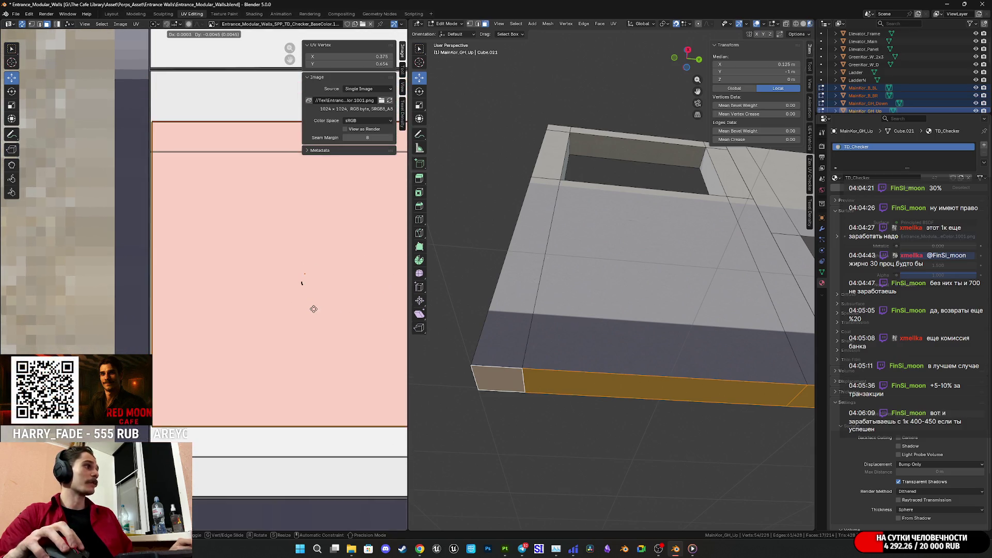
click(312, 309)
scroll(308, 311, down, 6)
middle_drag(261, 274, 259, 331)
scroll(272, 327, down, 2)
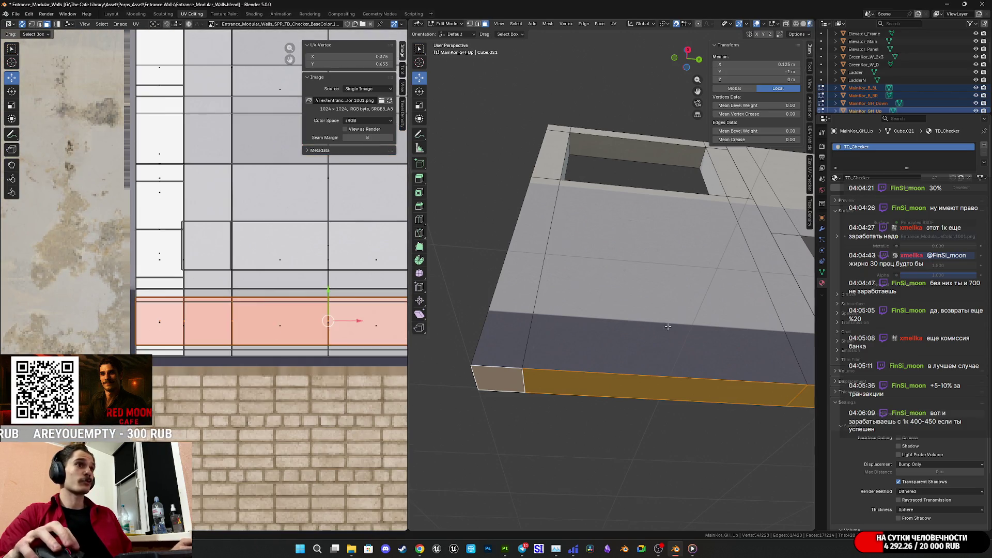
scroll(608, 346, up, 5)
scroll(607, 346, down, 6)
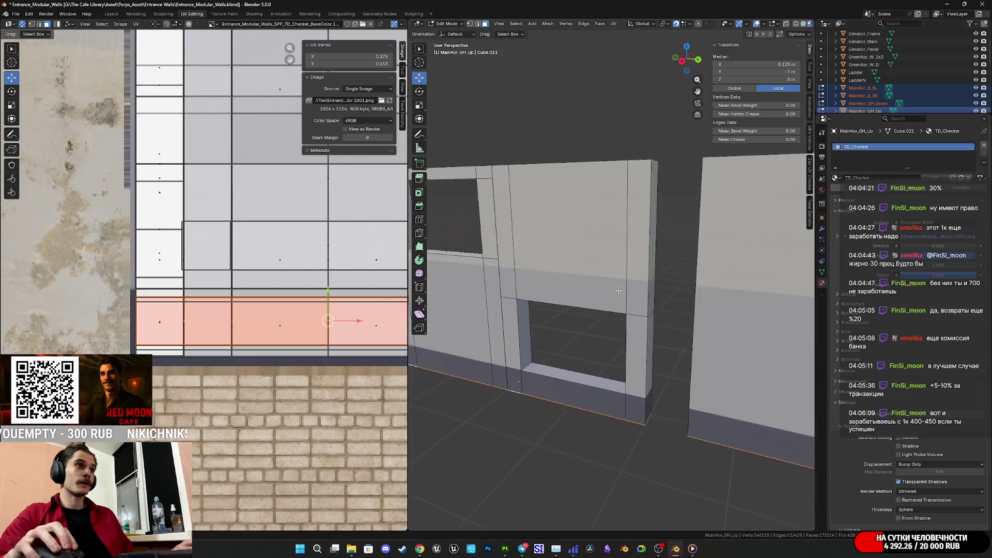
scroll(640, 335, up, 2)
Step: Return to Object Mode to check the wall, then inspect the window opening and doorway faces
mouse_move(639, 336)
middle_down()
mouse_move(654, 254)
mouse_move(567, 297)
mouse_move(601, 265)
middle_up()
key(Tab)
key(Tab)
scroll(624, 349, up, 5)
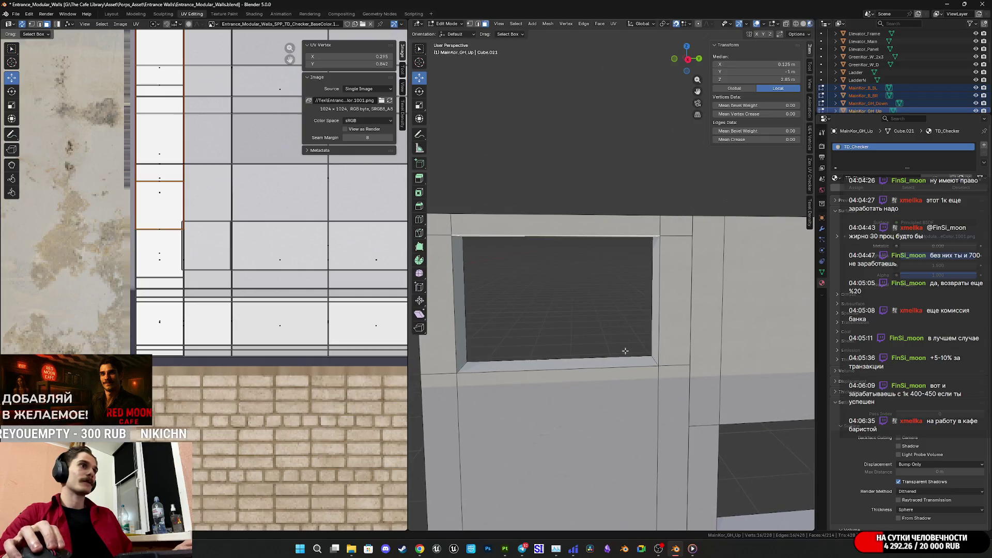
middle_drag(624, 349, 647, 393)
click(653, 425)
scroll(653, 403, up, 4)
scroll(655, 365, down, 5)
middle_drag(665, 355, 445, 389)
scroll(596, 368, up, 4)
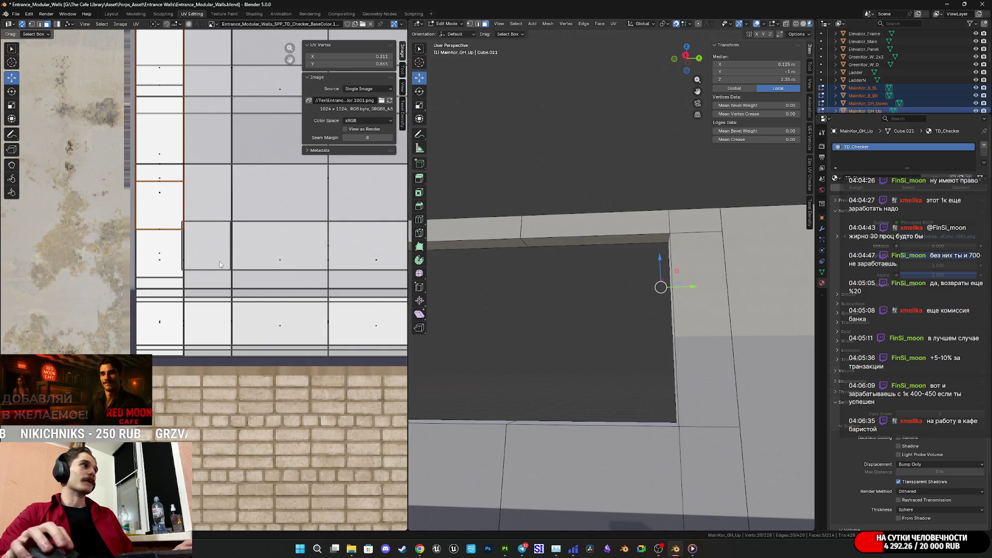
scroll(226, 267, down, 4)
middle_drag(203, 305, 169, 324)
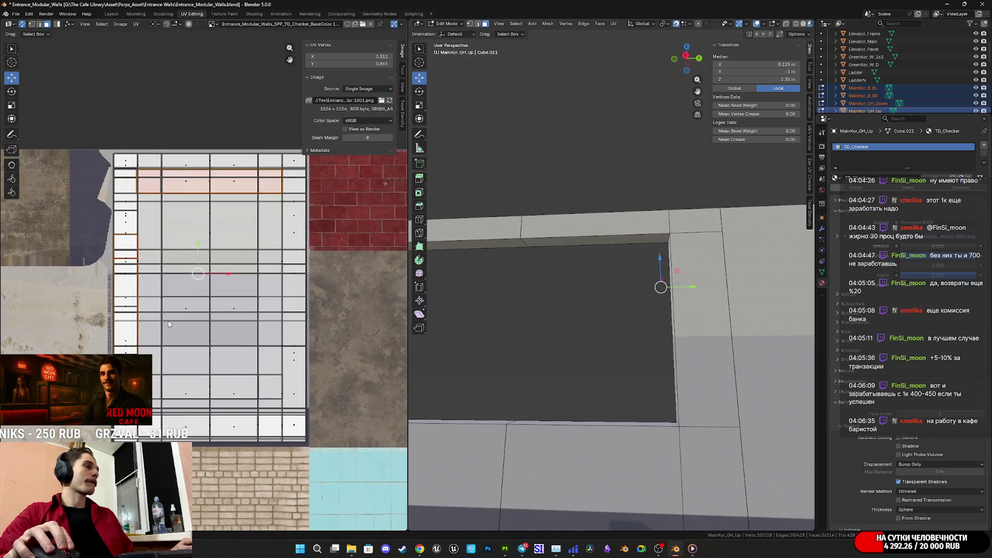
scroll(565, 302, down, 10)
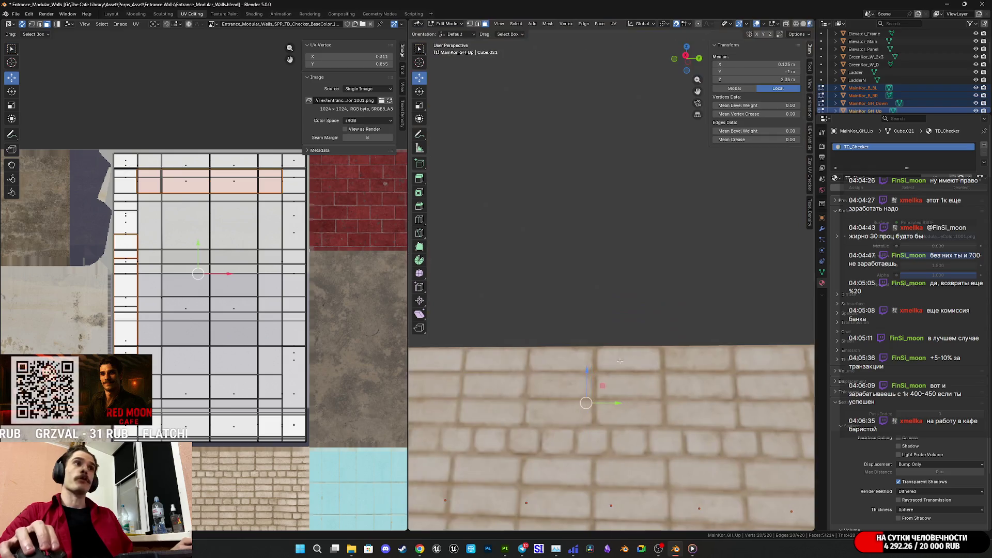
scroll(661, 382, up, 5)
mouse_move(610, 336)
middle_down()
mouse_move(557, 295)
mouse_move(669, 308)
mouse_move(619, 296)
middle_up()
shift+click(610, 238)
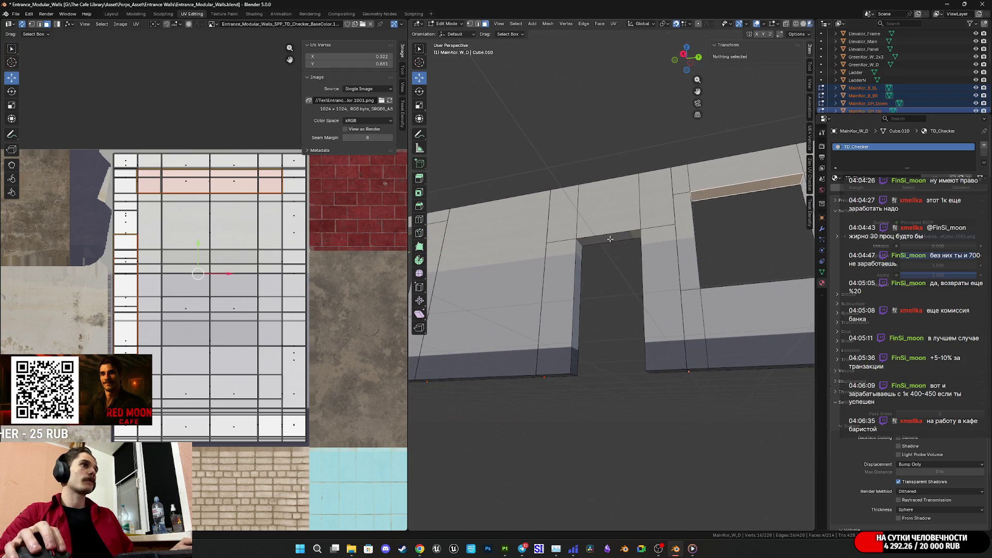
Step: Select the lintel's underside face above the window opening
shift+click(610, 239)
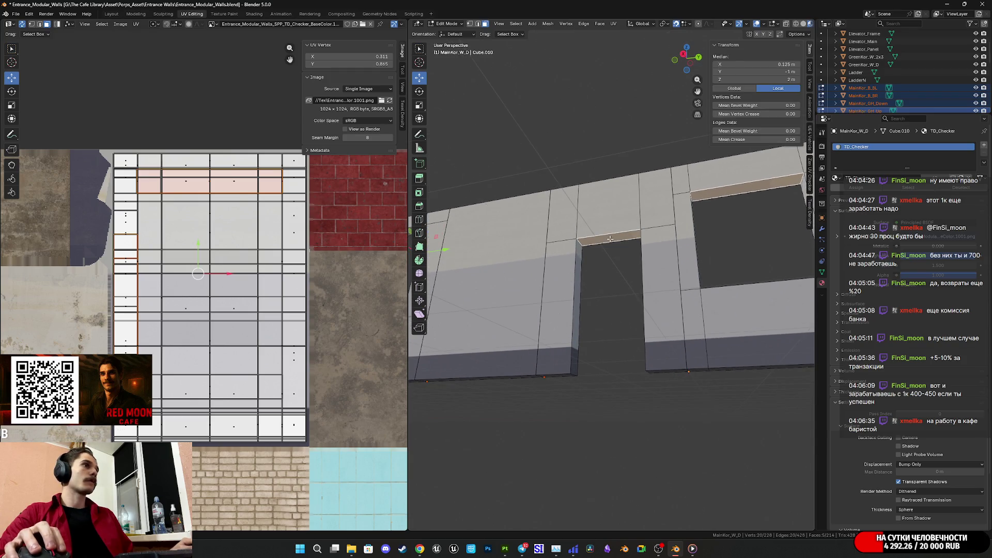
shift+click(610, 239)
shift+click(616, 238)
mouse_move(616, 239)
middle_down()
mouse_move(627, 286)
mouse_move(699, 293)
mouse_move(596, 295)
mouse_move(629, 292)
mouse_move(631, 273)
mouse_move(638, 290)
mouse_move(450, 306)
middle_up()
scroll(645, 339, up, 6)
click(652, 446)
middle_drag(653, 446, 643, 148)
shift+click(640, 143)
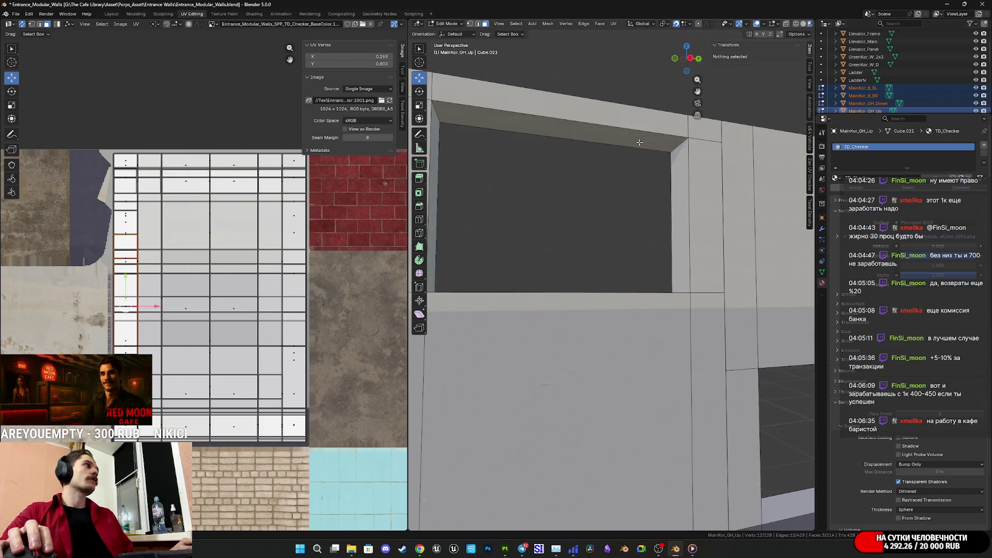
scroll(648, 193, down, 10)
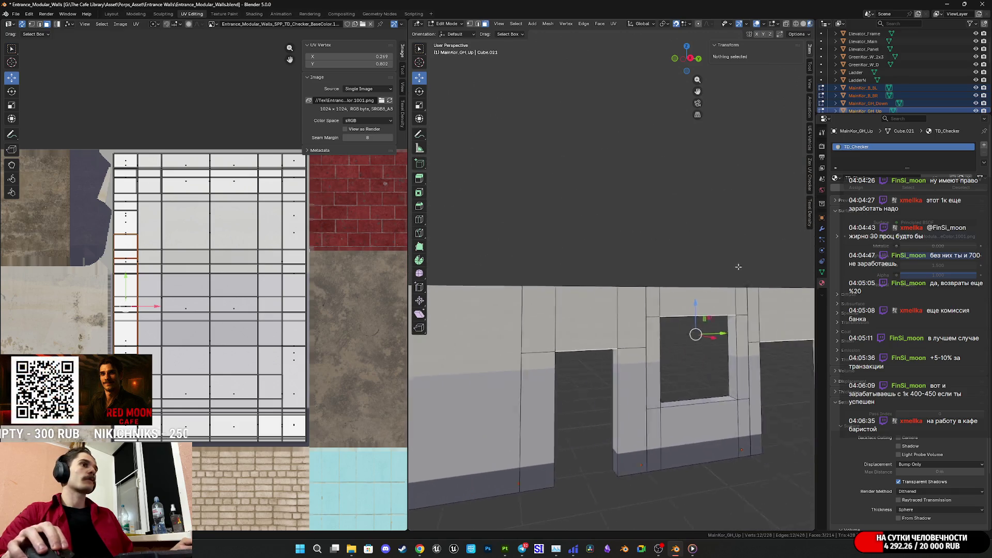
scroll(610, 364, up, 6)
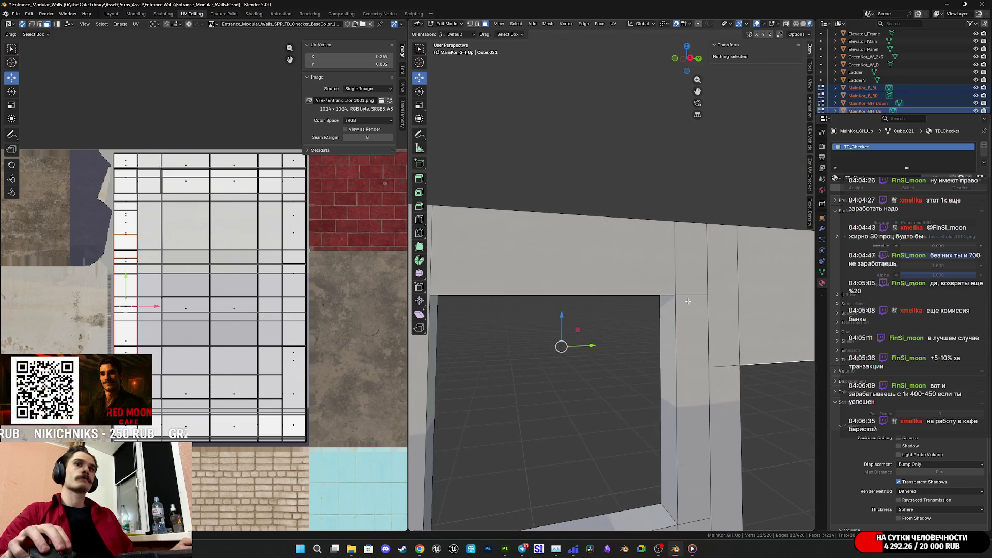
middle_drag(684, 290, 149, 305)
Step: Move the lintel underside UVs onto the top atlas strip at about X 0.374, Y 0.955
mouse_move(181, 285)
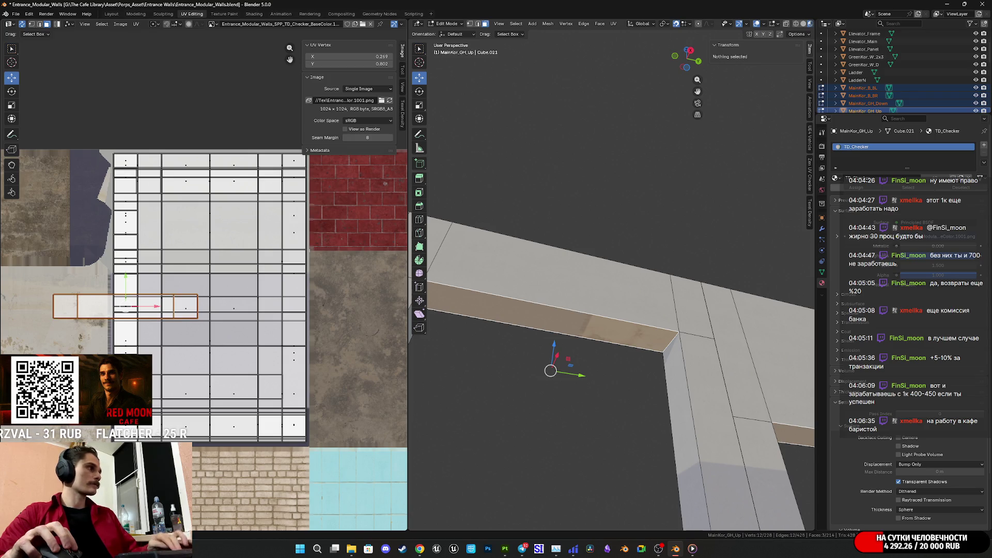
scroll(203, 284, up, 1)
middle_drag(191, 316, 175, 361)
key(g)
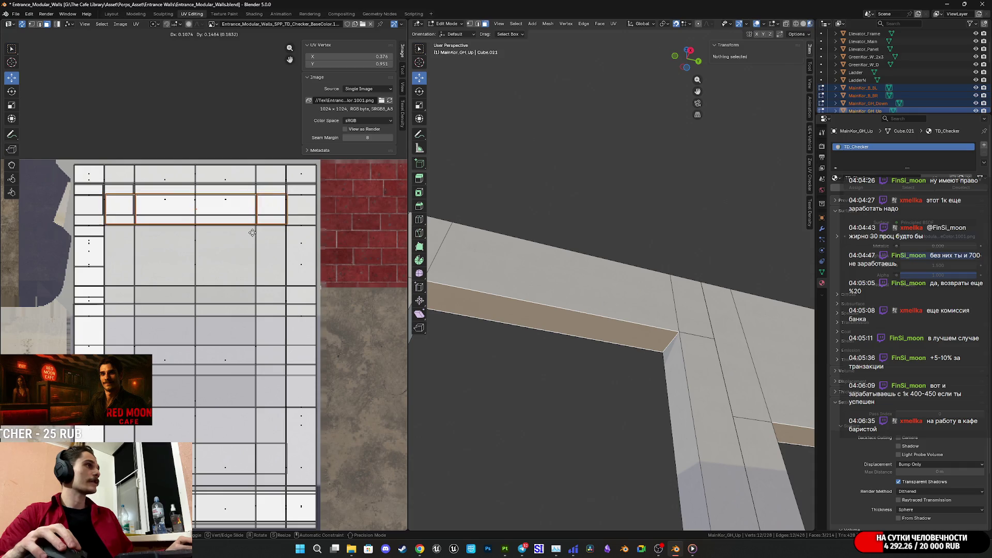
shift+middle_drag(686, 354, 681, 320)
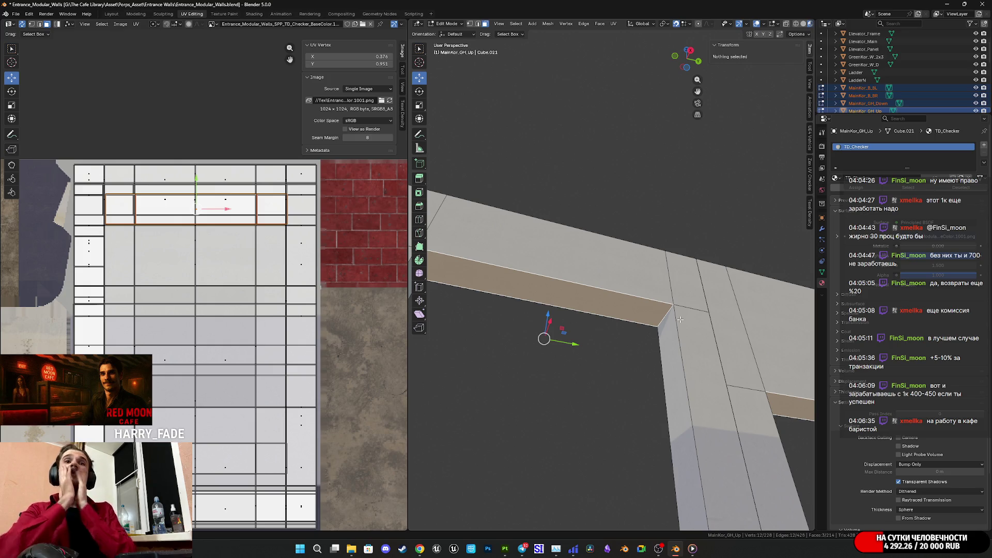
mouse_move(707, 315)
middle_down()
mouse_move(608, 407)
mouse_move(743, 397)
mouse_move(687, 396)
mouse_move(631, 376)
mouse_move(666, 395)
middle_up()
click(632, 375)
scroll(567, 375, down, 3)
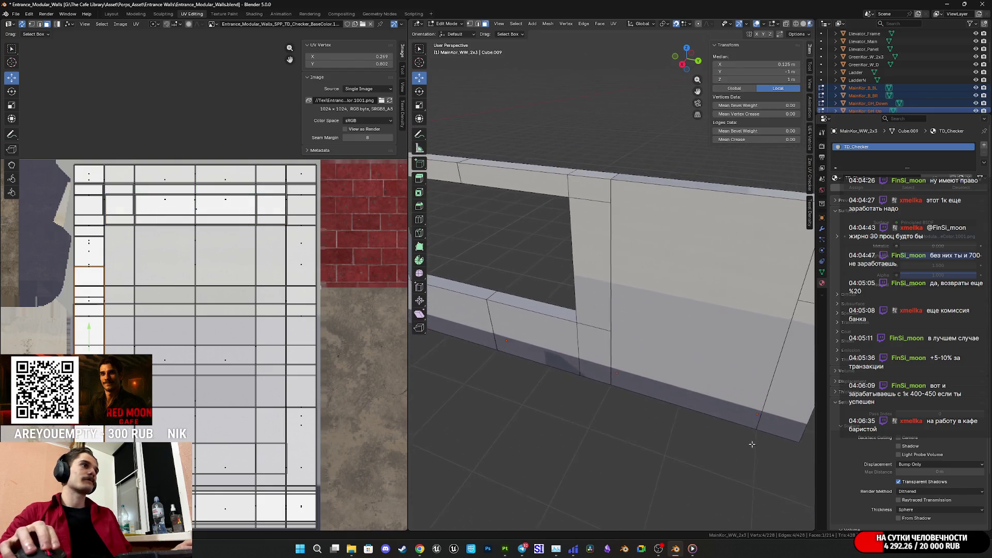
Step: Rotate the MainKor_WW_2x3 sill UVs onto the lower strip (X 0.373, Y 0.703) and exit to Object Mode
scroll(597, 314, down, 3)
mouse_move(596, 313)
middle_down()
mouse_move(703, 360)
mouse_move(466, 310)
middle_up()
scroll(739, 376, up, 4)
key(r)
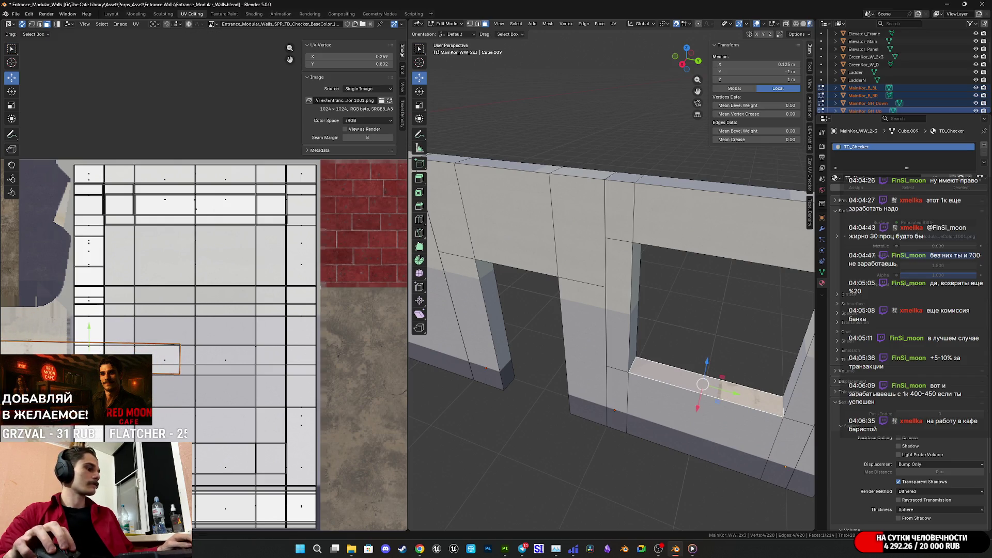
key(g)
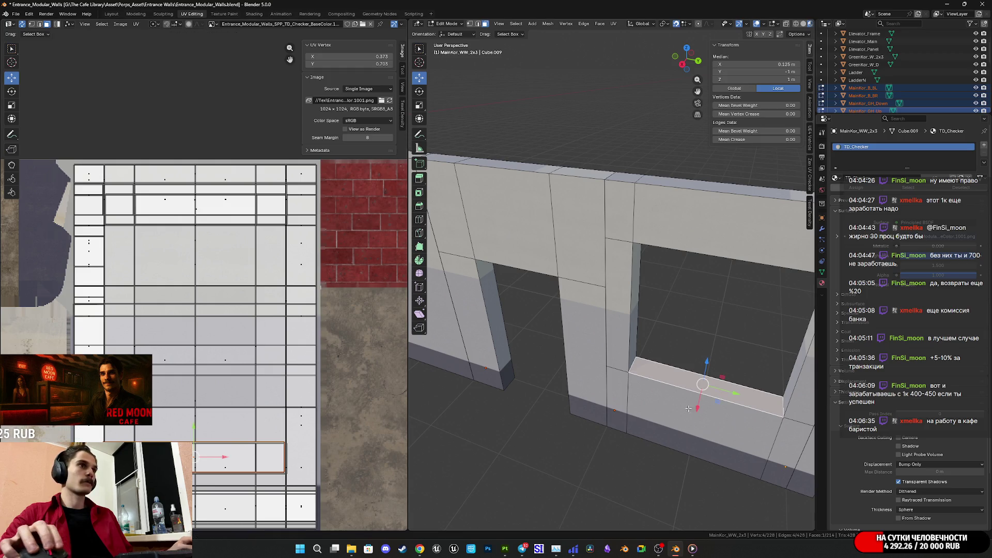
scroll(687, 409, down, 3)
key(Tab)
mouse_move(709, 359)
middle_down()
mouse_move(715, 368)
mouse_move(653, 381)
mouse_move(663, 360)
mouse_move(756, 342)
mouse_move(583, 337)
mouse_move(656, 364)
middle_up()
mouse_move(584, 336)
shift+middle_down()
mouse_move(455, 366)
mouse_move(664, 391)
shift+middle_up()
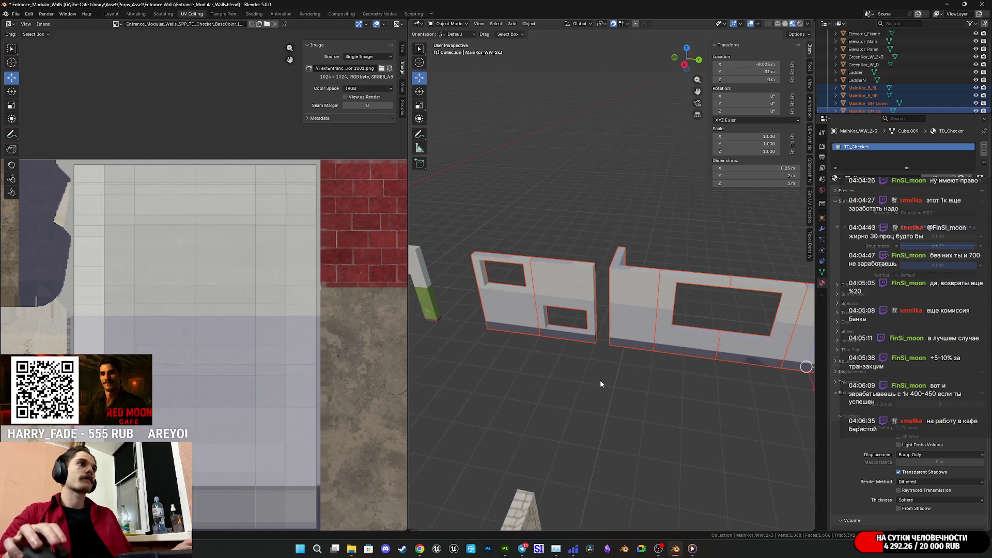
Step: Select the GreenKor_W_D and GreenKor_W_2x3 walls and enter Edit Mode
scroll(600, 383, down, 3)
mouse_move(599, 383)
middle_down()
mouse_move(641, 361)
mouse_move(684, 359)
mouse_move(467, 312)
mouse_move(671, 399)
mouse_move(738, 390)
mouse_move(674, 324)
mouse_move(688, 313)
mouse_move(712, 320)
middle_up()
scroll(671, 399, down, 2)
scroll(675, 324, up, 3)
click(646, 310)
shift+click(678, 306)
key(Tab)
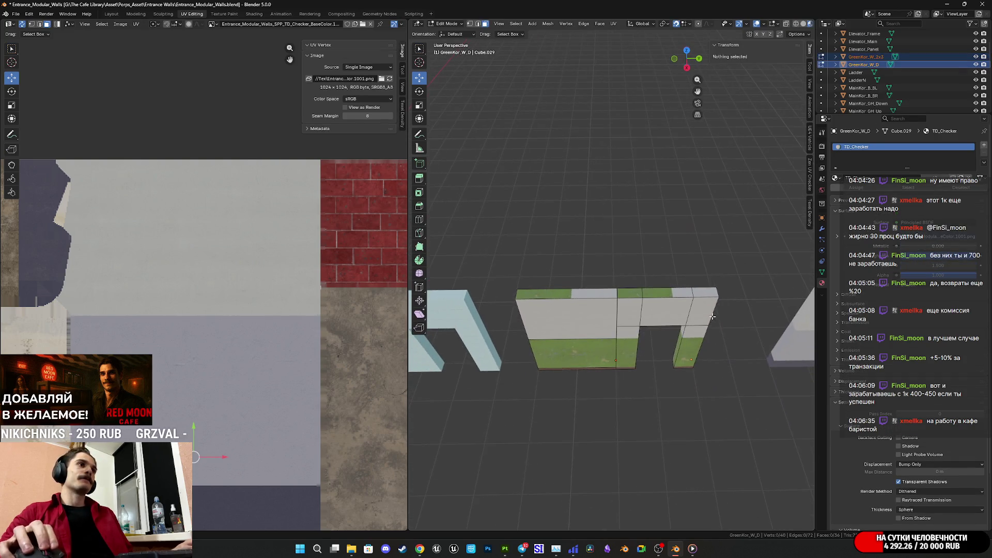
Step: Rotate the green walls' top strip UVs 90° and place them on a horizontal atlas tile
click(708, 291)
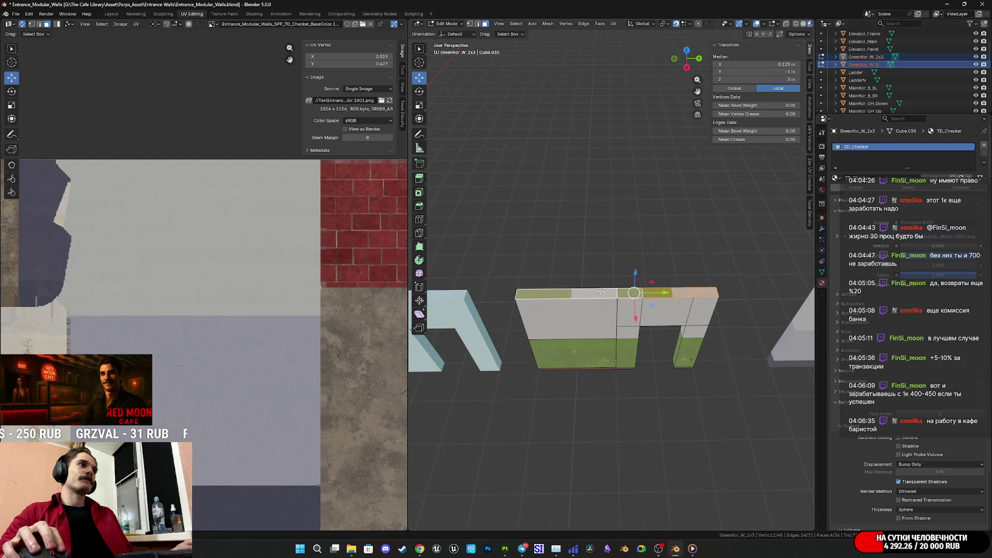
scroll(151, 347, down, 5)
scroll(150, 348, up, 4)
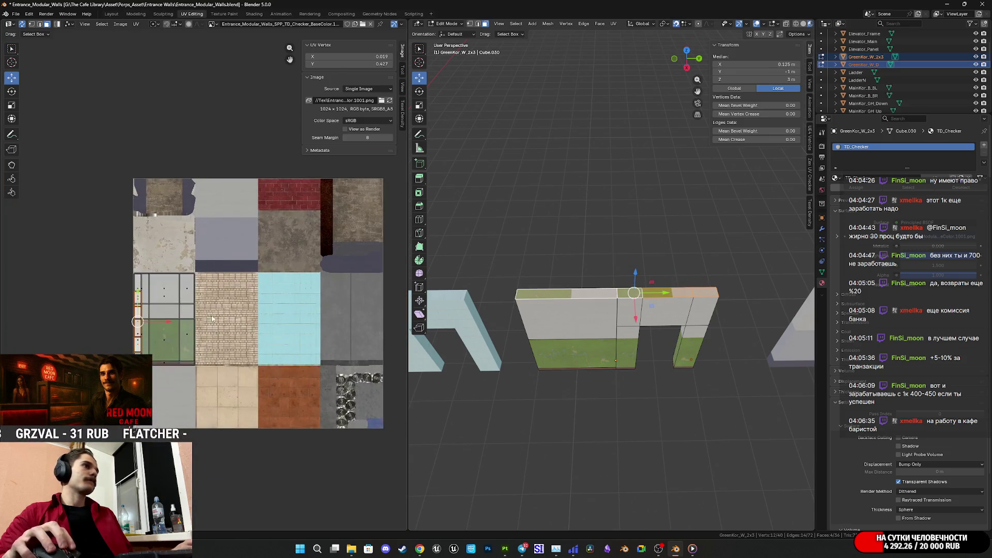
mouse_move(151, 347)
middle_down()
mouse_move(199, 320)
mouse_move(186, 332)
middle_up()
key(r)
click(218, 208)
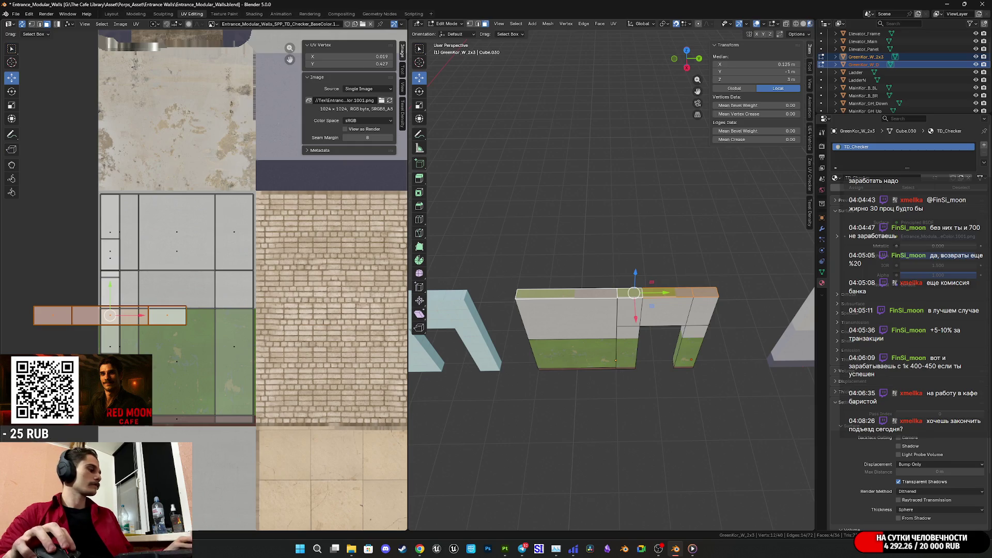
key(g)
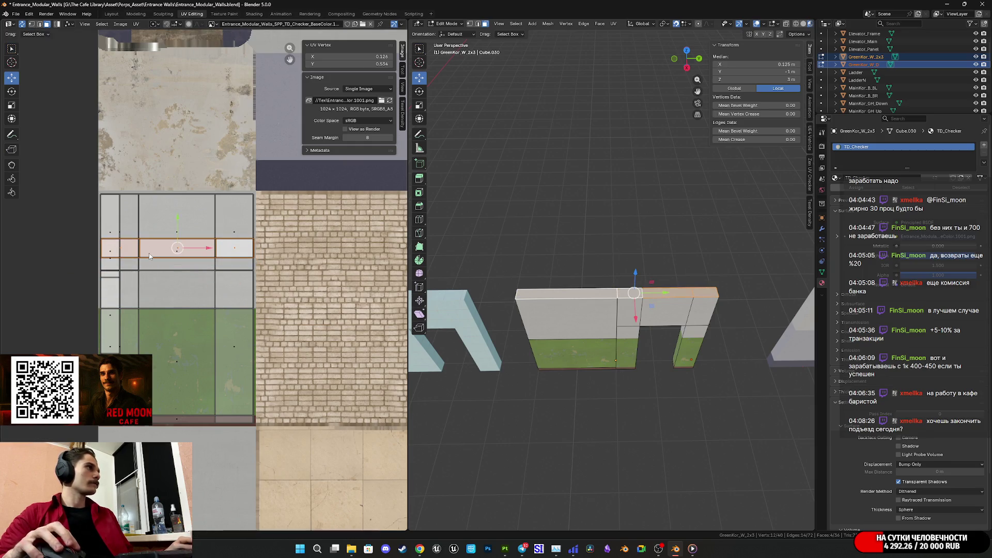
scroll(149, 254, up, 5)
key(g)
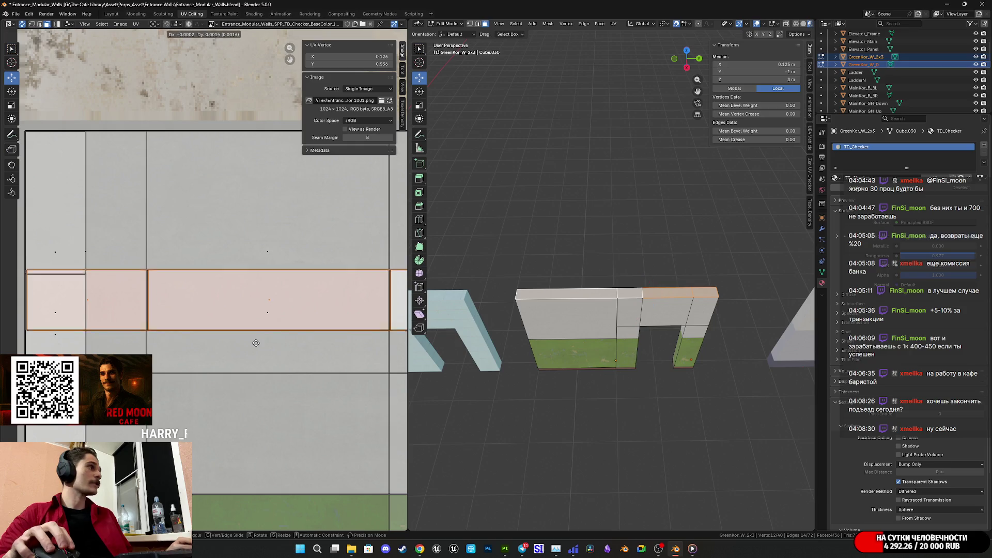
click(257, 340)
scroll(223, 299, up, 5)
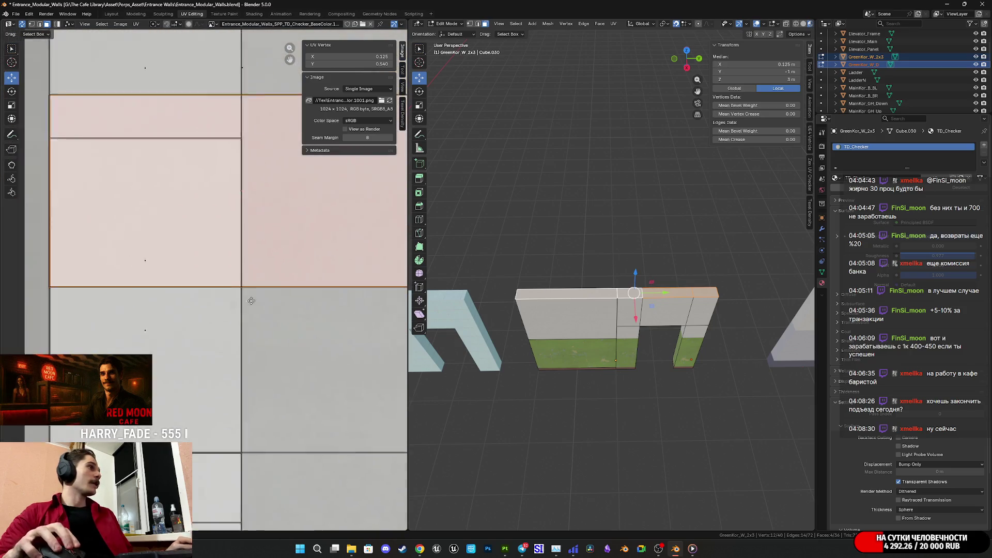
scroll(156, 346, up, 4)
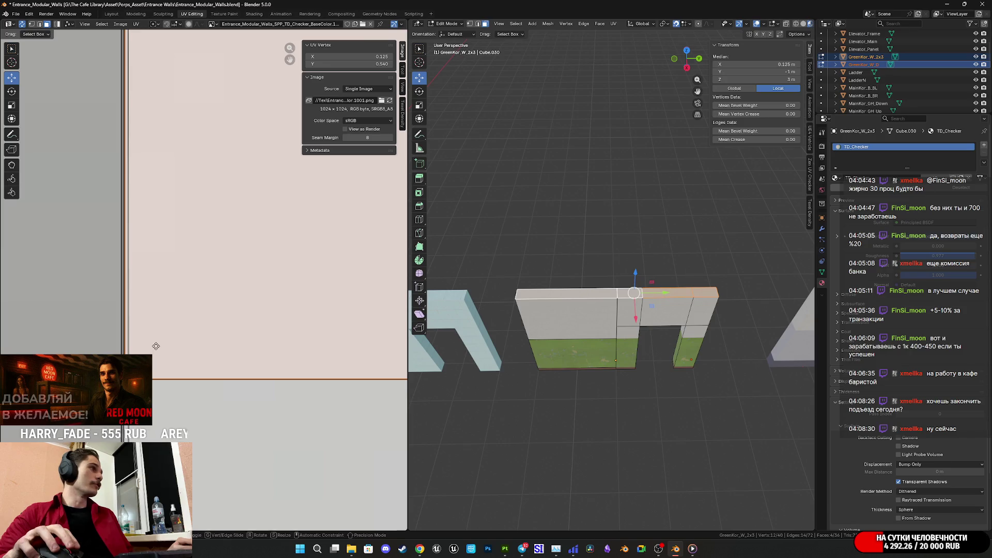
Step: Rotate the bottom faces' UVs and move them down to about X 0.125, Y 0.263
middle_drag(629, 352, 552, 352)
click(552, 352)
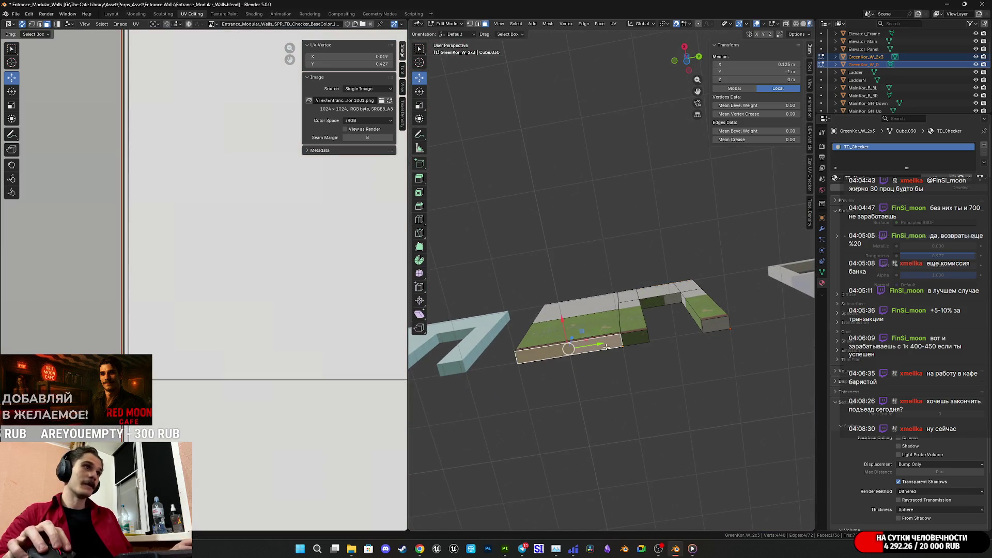
shift+click(652, 340)
middle_drag(652, 339, 688, 400)
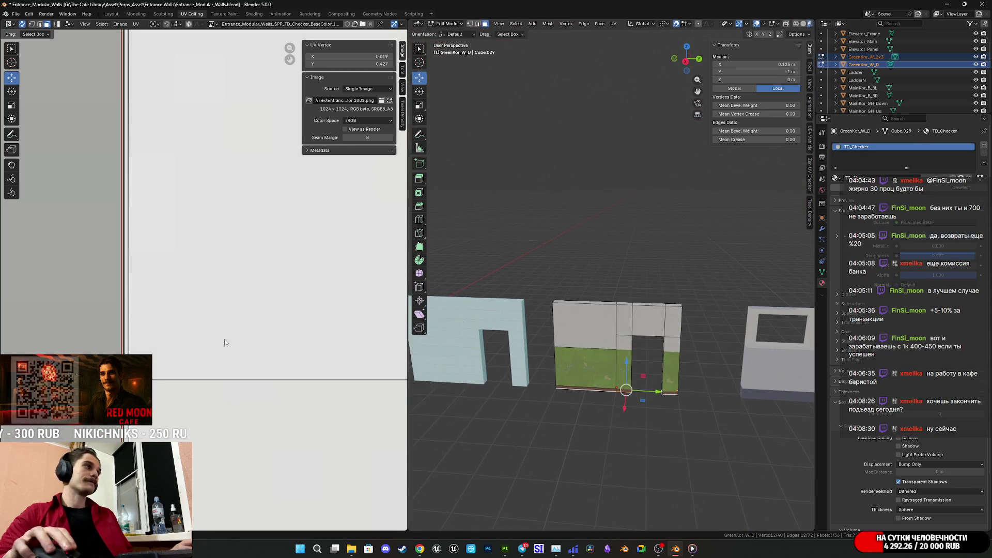
scroll(234, 363, down, 5)
scroll(234, 360, down, 5)
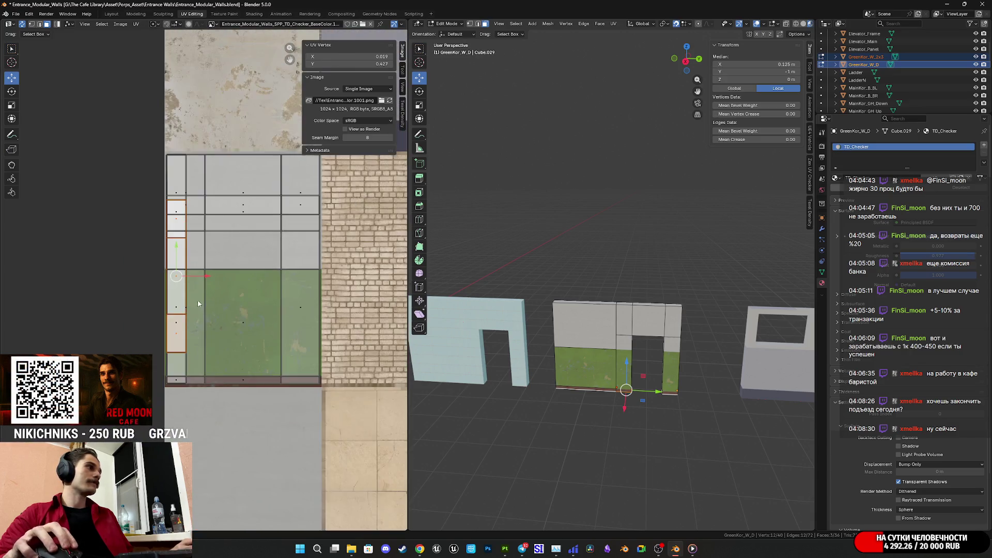
key(r)
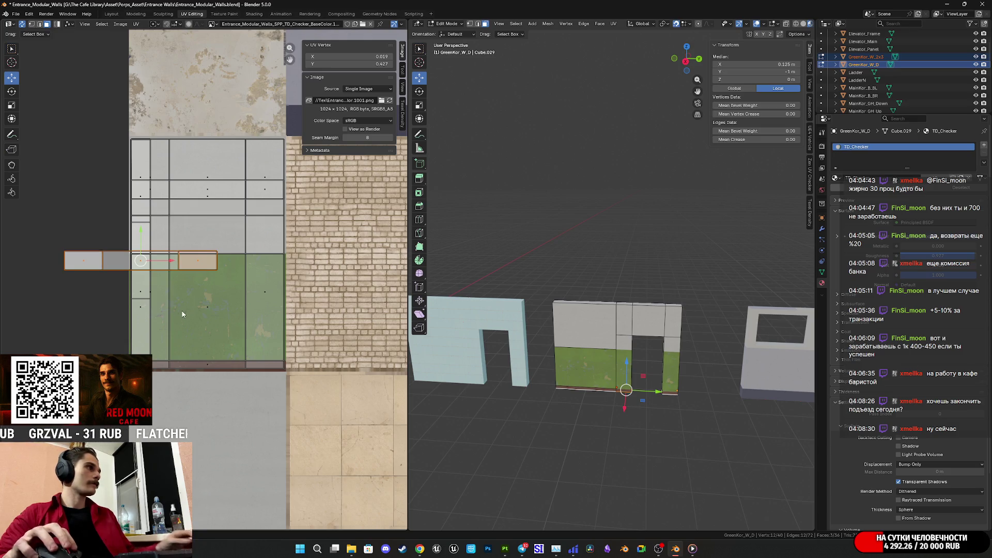
key(g)
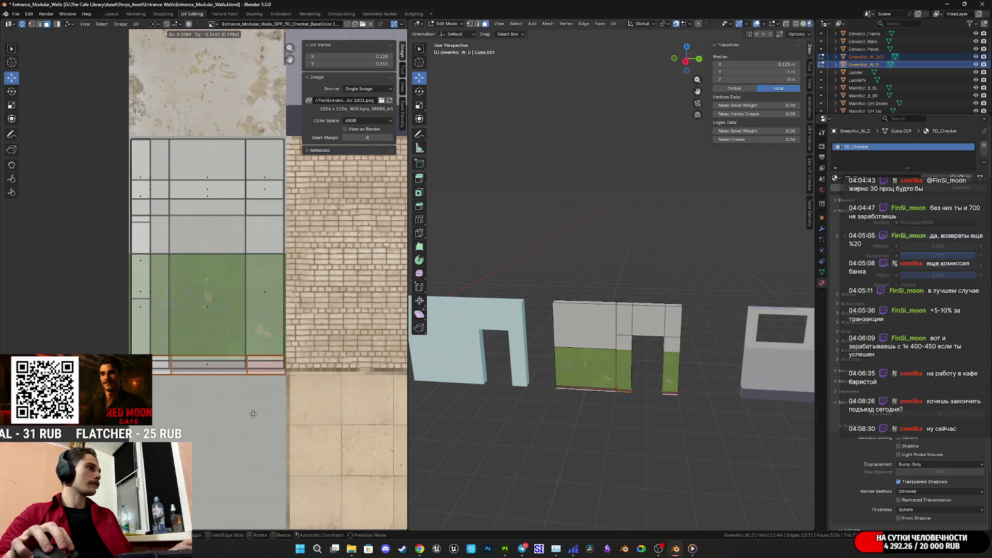
click(253, 414)
scroll(237, 398, up, 5)
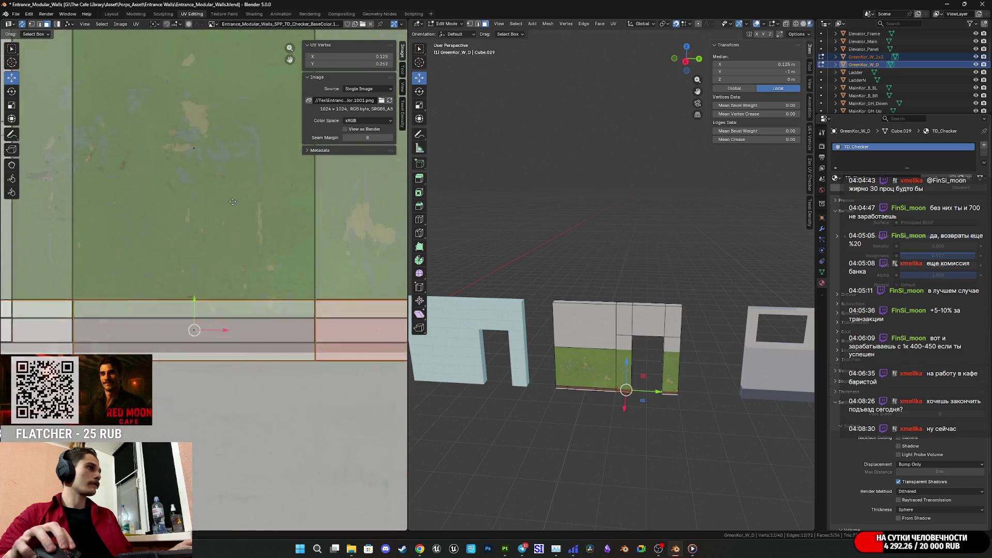
scroll(306, 346, down, 3)
scroll(307, 362, up, 3)
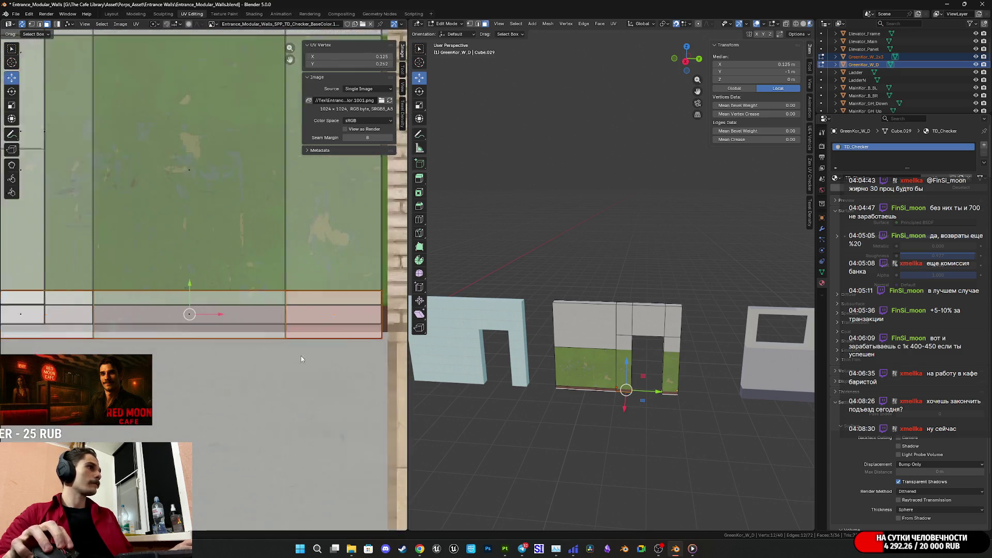
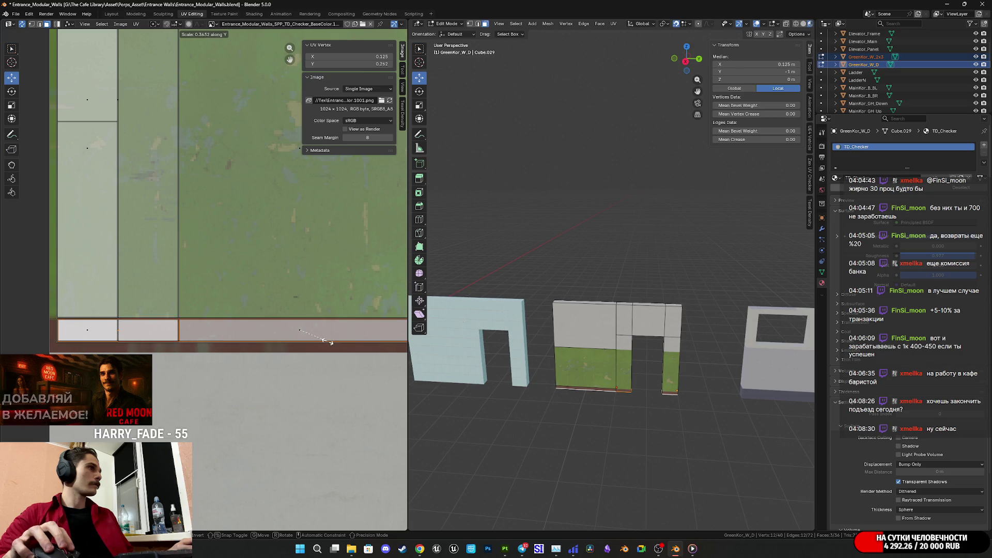
Step: Inspect the textured wall pieces, then take GreenKor_W_D out of Edit Mode into Object Mode
mouse_move(558, 356)
middle_down()
mouse_move(581, 412)
mouse_move(562, 362)
middle_up()
scroll(626, 396, down, 4)
mouse_move(625, 395)
middle_down()
mouse_move(643, 364)
mouse_move(636, 381)
mouse_move(599, 350)
mouse_move(642, 373)
mouse_move(681, 353)
mouse_move(610, 371)
mouse_move(541, 309)
middle_up()
mouse_move(623, 332)
middle_down()
mouse_move(569, 326)
mouse_move(672, 341)
mouse_move(698, 325)
mouse_move(690, 319)
mouse_move(646, 341)
middle_up()
scroll(728, 308, up, 5)
scroll(690, 319, up, 4)
scroll(688, 321, down, 4)
scroll(664, 340, down, 5)
scroll(637, 341, up, 3)
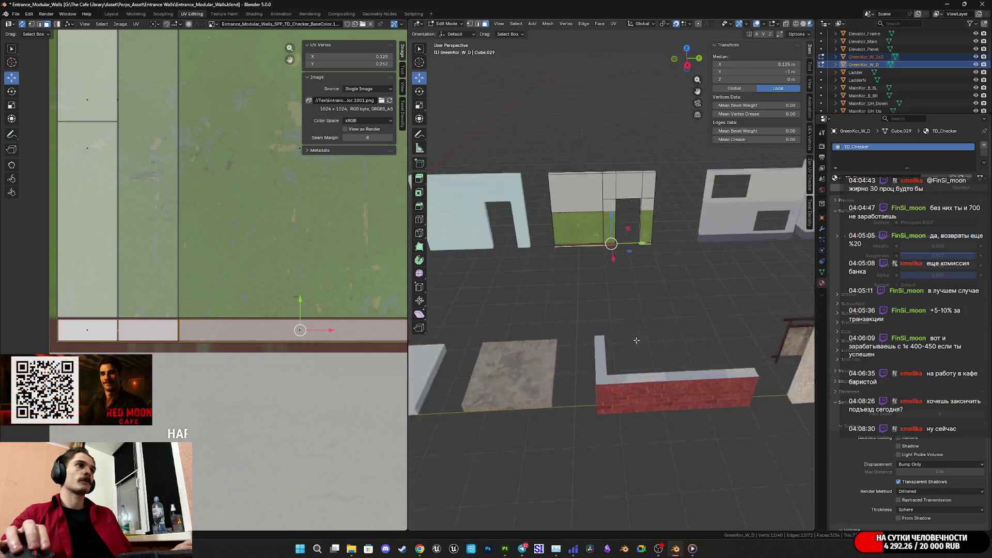
scroll(615, 373, up, 1)
key(alt+q)
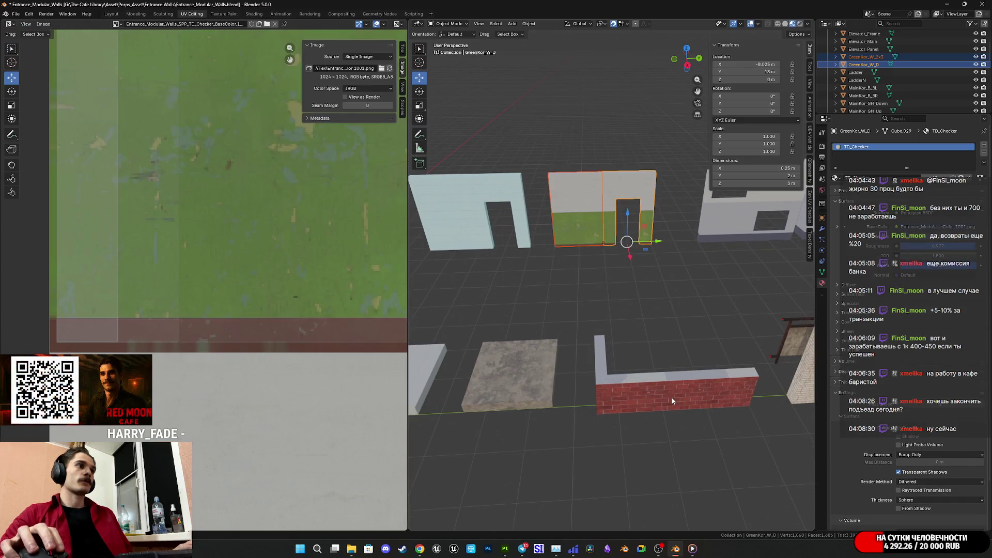
Step: Select the top-strip faces of the L-shaped MOutside_WL brick wall
middle_drag(647, 395, 678, 200)
click(682, 209)
shift+click(583, 224)
middle_drag(583, 228, 647, 431)
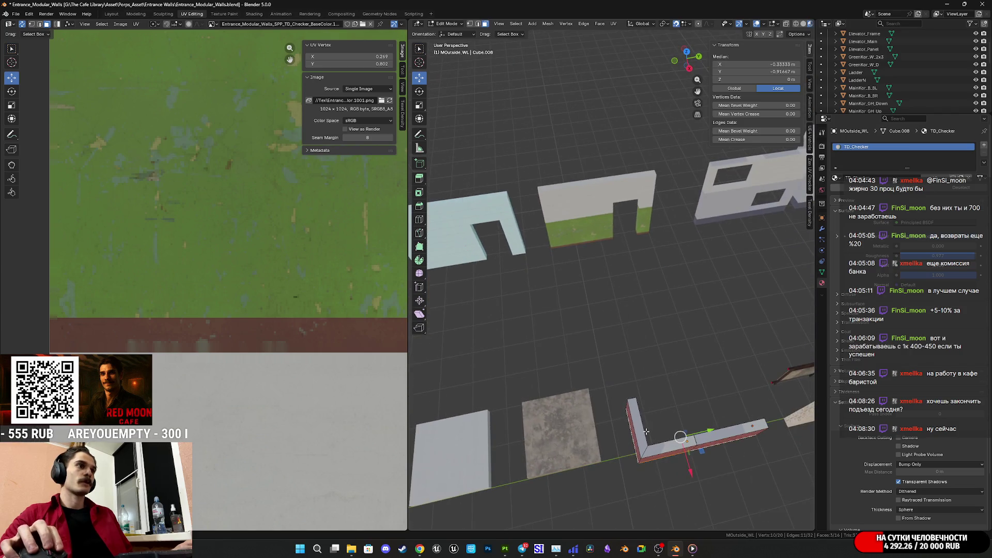
click(715, 440)
scroll(206, 232, down, 10)
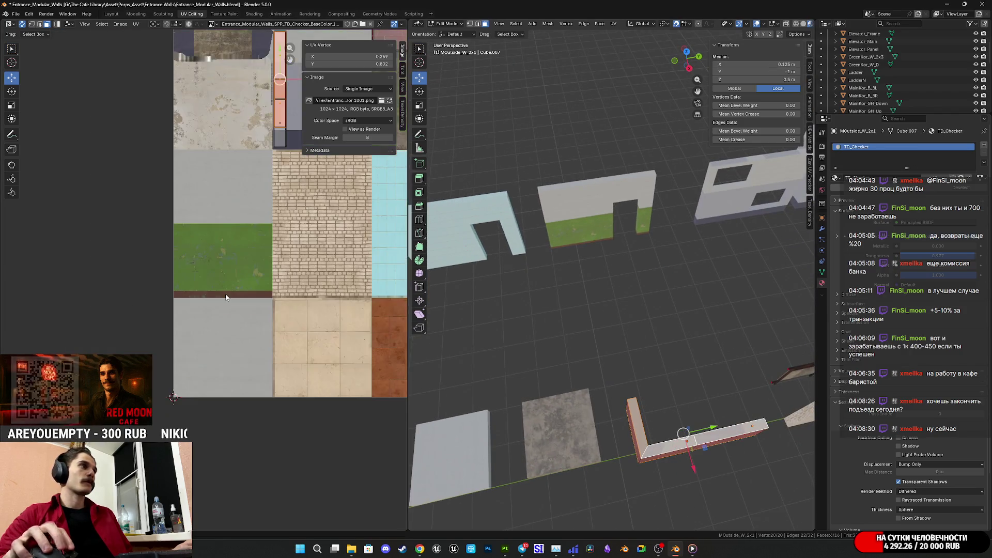
mouse_move(221, 208)
middle_down()
mouse_move(190, 305)
mouse_move(211, 225)
middle_up()
scroll(190, 306, up, 5)
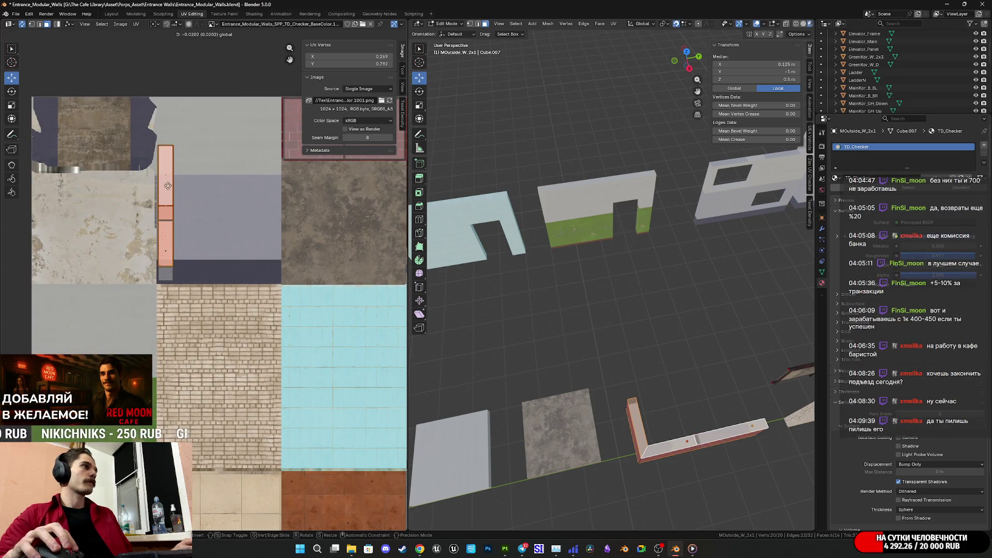
Step: Add the last top face and slide the strip's UV island down the atlas
drag(168, 181, 187, 282)
right_click(193, 331)
mouse_move(594, 289)
middle_down()
mouse_move(604, 258)
mouse_move(616, 285)
mouse_move(572, 295)
mouse_move(621, 292)
mouse_move(707, 311)
middle_up()
shift+click(571, 295)
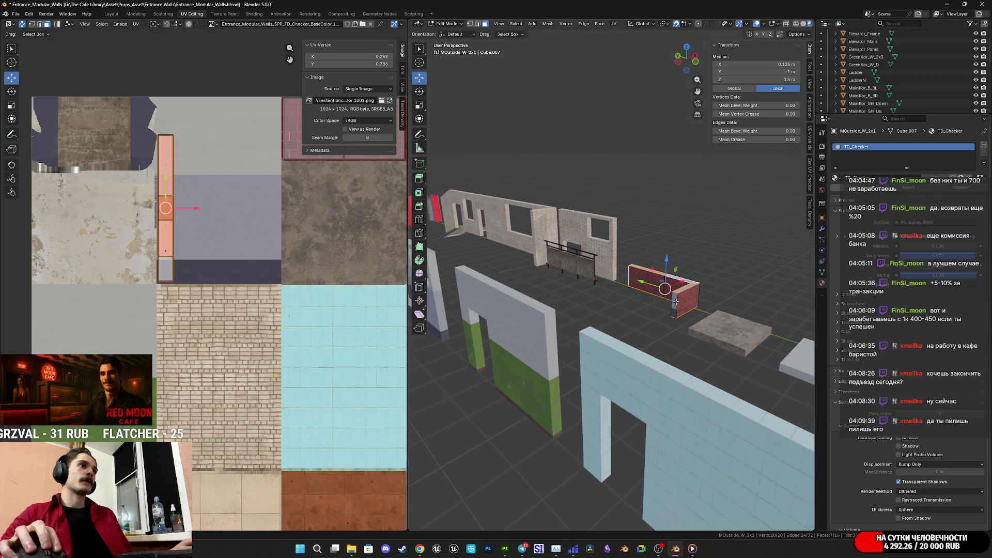
drag(165, 184, 171, 290)
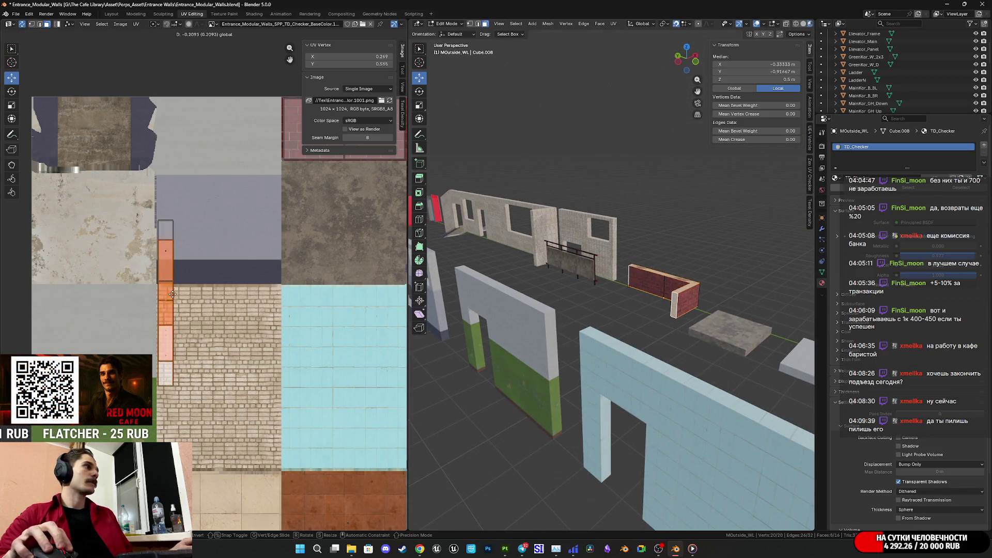
click(177, 358)
scroll(620, 309, up, 6)
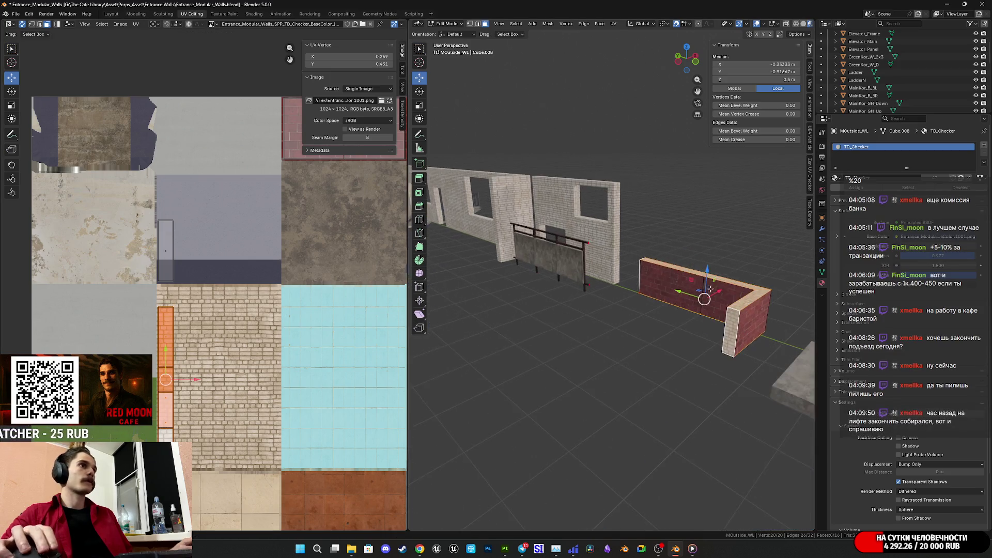
Step: Undo the grey-tile placement and move the UV island onto the light brick tile, rotating it
middle_drag(660, 340, 786, 229)
middle_drag(718, 367, 538, 336)
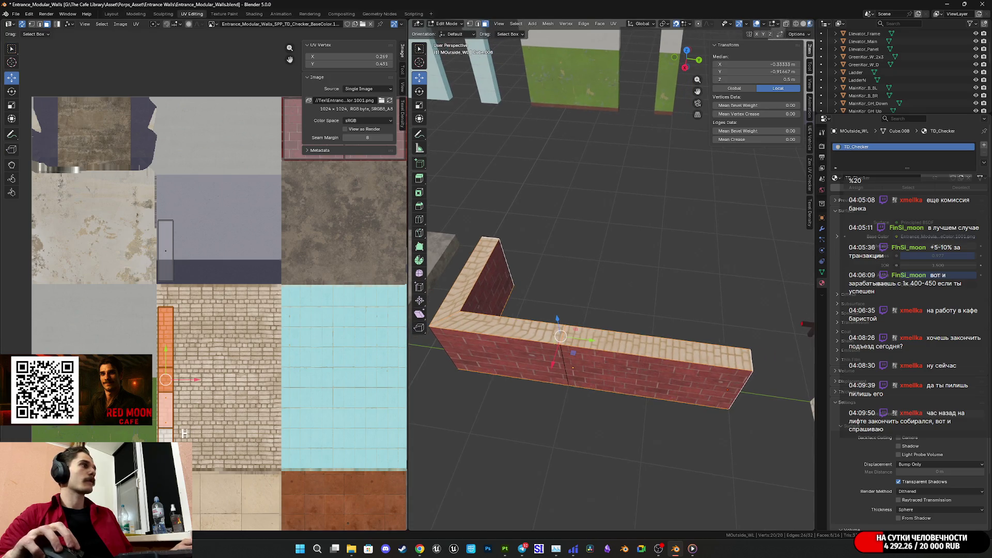
mouse_move(543, 269)
middle_down()
mouse_move(499, 247)
mouse_move(467, 346)
mouse_move(680, 284)
mouse_move(569, 218)
middle_up()
key(ctrl+z)
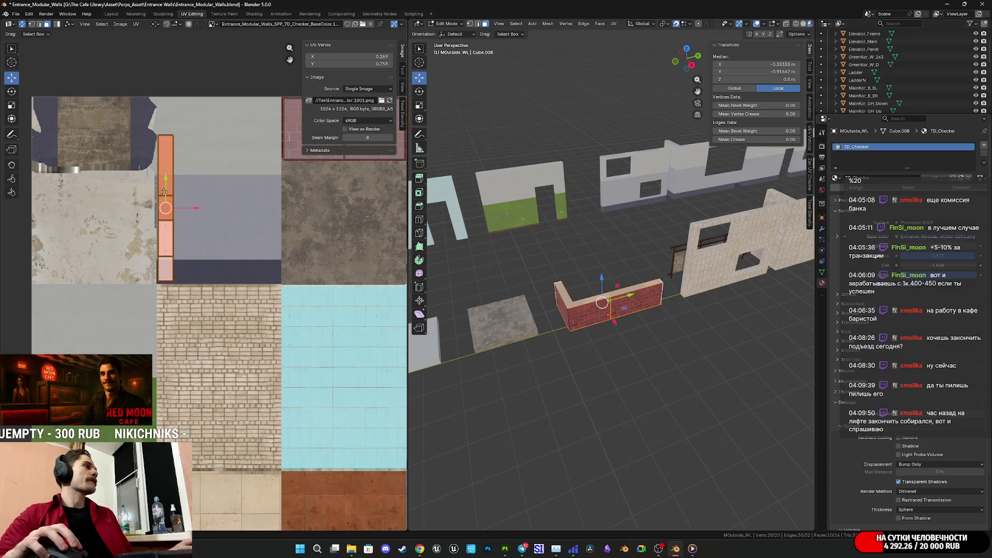
drag(165, 181, 176, 321)
key(r)
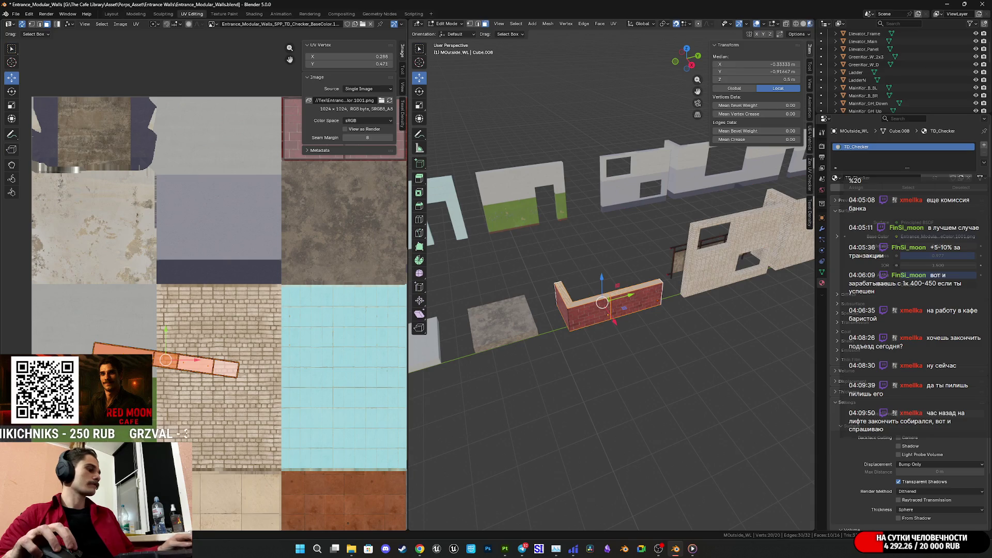
Step: Move and scale the UV island to match the brick rows, then return MOutside_WL to Object Mode
scroll(198, 382, up, 5)
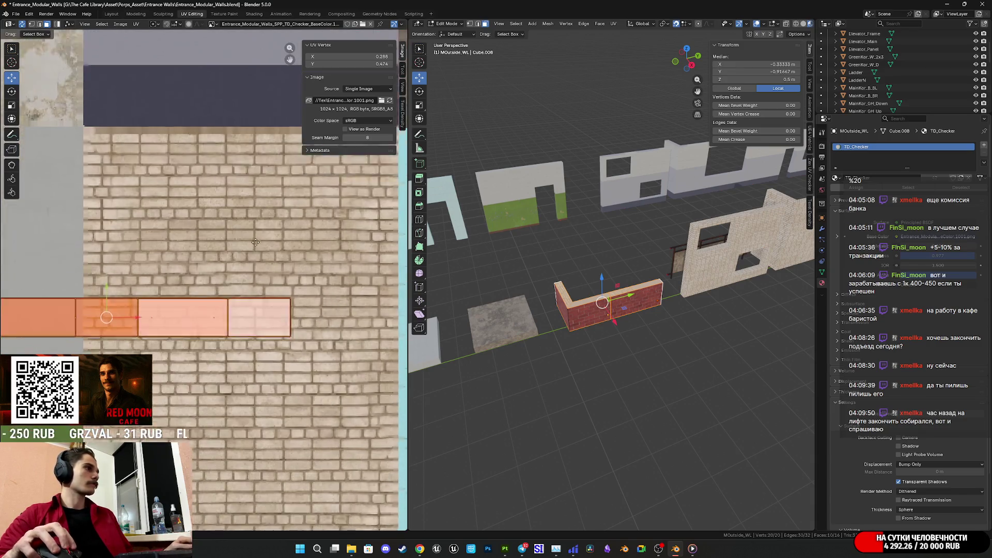
key(g)
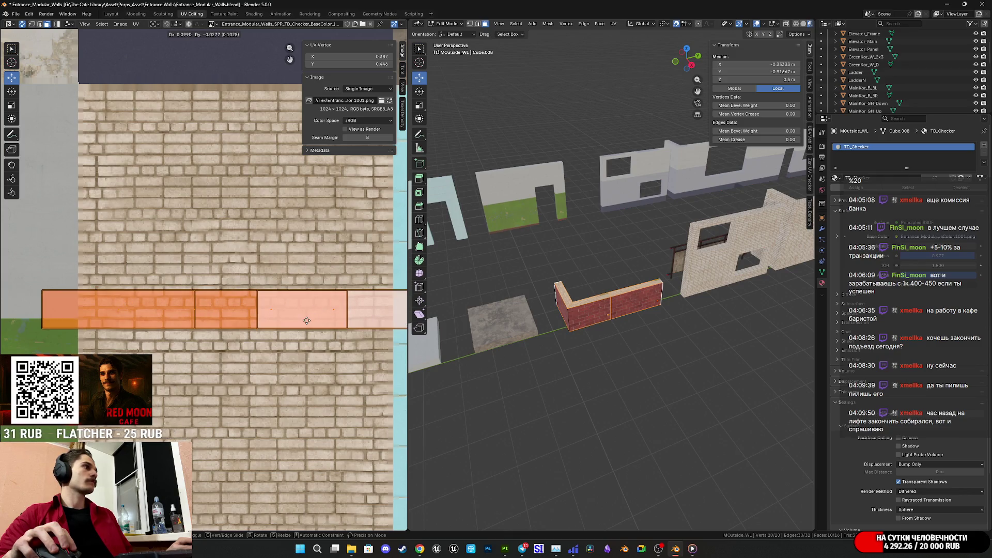
click(306, 319)
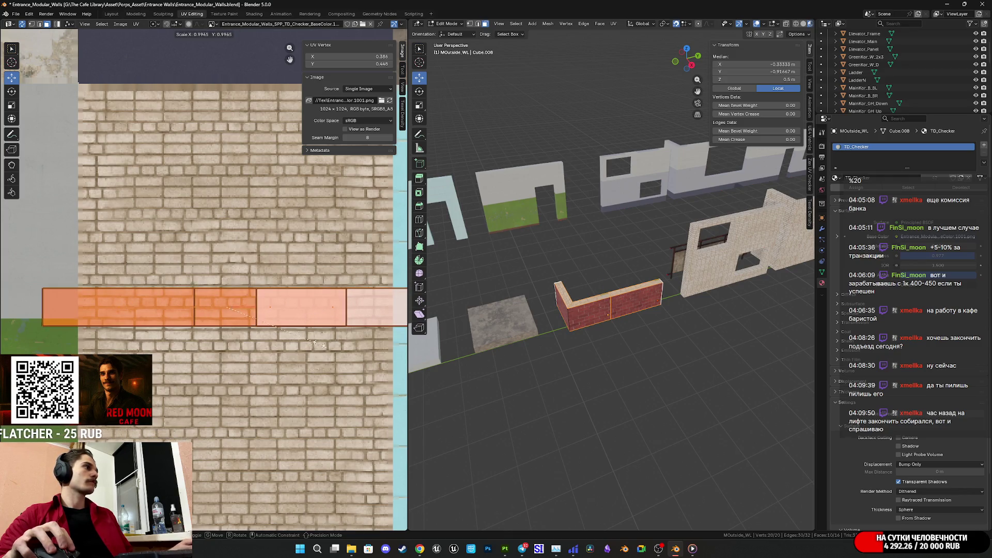
click(308, 337)
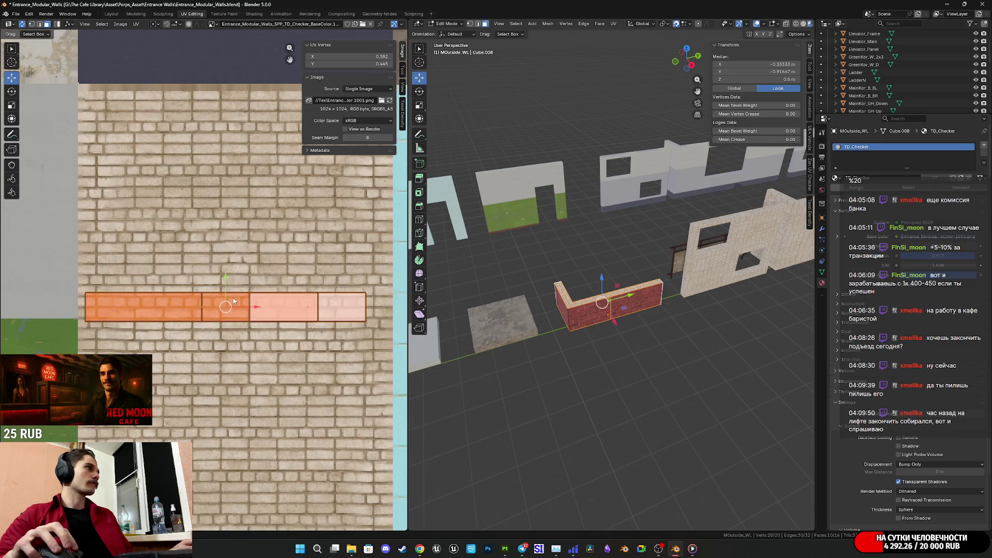
key(s)
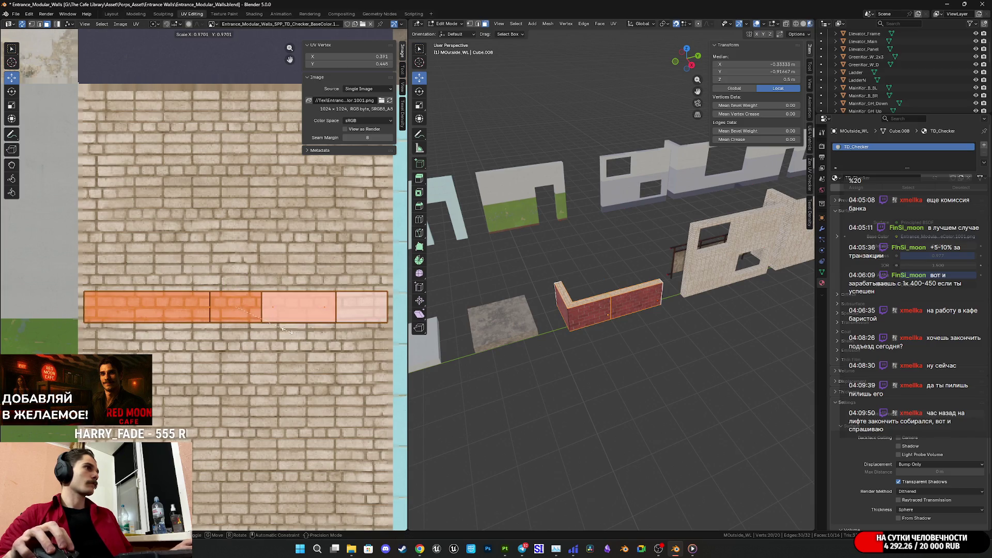
scroll(578, 336, up, 3)
mouse_move(577, 336)
middle_down()
mouse_move(584, 354)
mouse_move(620, 342)
mouse_move(666, 289)
mouse_move(676, 250)
mouse_move(682, 320)
mouse_move(674, 297)
middle_up()
scroll(589, 364, up, 4)
scroll(612, 366, down, 3)
key(Tab)
scroll(682, 320, down, 4)
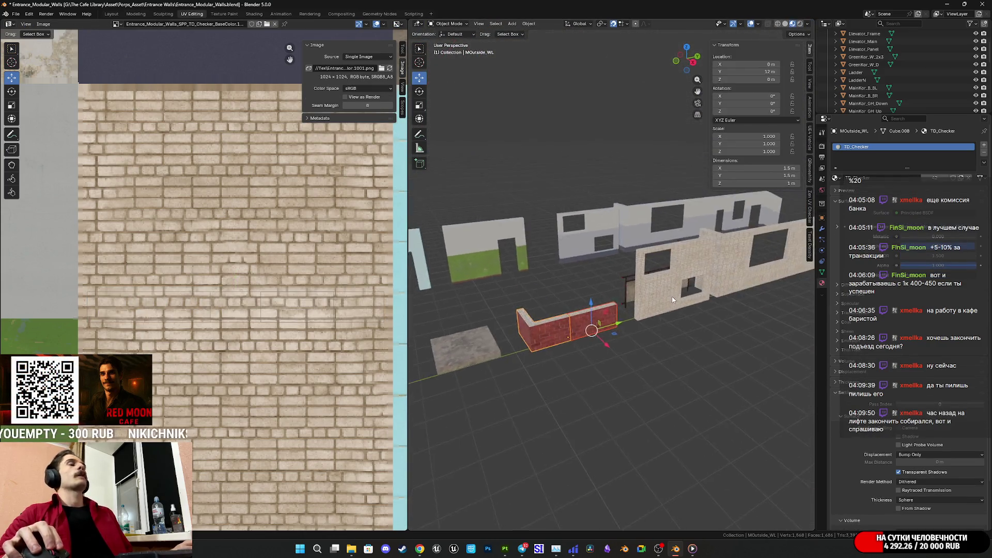
Step: Check the textured front-row walls and the brown floor tile
scroll(667, 299, up, 3)
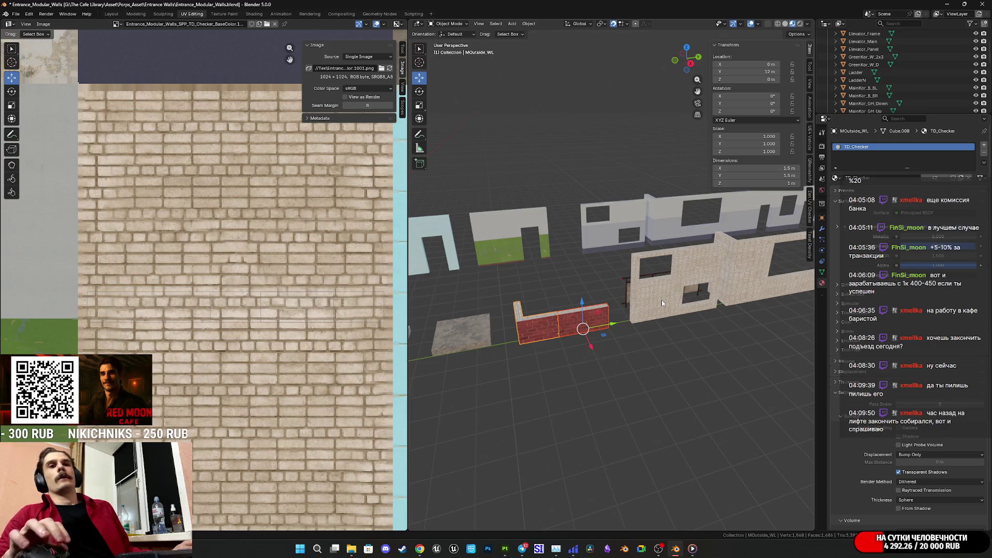
mouse_move(662, 303)
middle_down()
mouse_move(745, 317)
mouse_move(500, 283)
middle_up()
scroll(569, 399, up, 5)
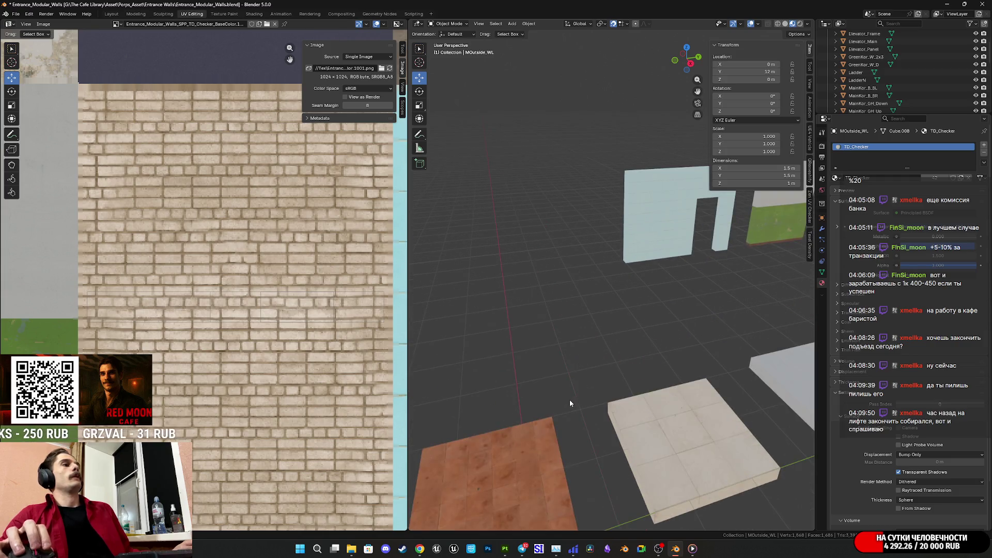
click(573, 340)
mouse_move(573, 339)
middle_down()
mouse_move(669, 396)
mouse_move(554, 372)
mouse_move(522, 330)
middle_up()
Step: Switch to the Layout workspace and select the back-row wall MainKor_GH_Down
click(110, 14)
mouse_move(395, 240)
middle_down()
mouse_move(284, 315)
mouse_move(286, 323)
mouse_move(398, 310)
middle_up()
scroll(398, 310, down, 3)
mouse_move(438, 285)
middle_down()
mouse_move(416, 253)
mouse_move(426, 277)
mouse_move(410, 281)
mouse_move(374, 262)
mouse_move(436, 283)
mouse_move(408, 228)
middle_up()
scroll(416, 252, up, 4)
scroll(408, 228, down, 3)
scroll(408, 264, up, 1)
mouse_move(408, 264)
middle_down()
mouse_move(372, 240)
mouse_move(470, 280)
mouse_move(462, 318)
mouse_move(448, 265)
mouse_move(337, 216)
mouse_move(620, 256)
middle_up()
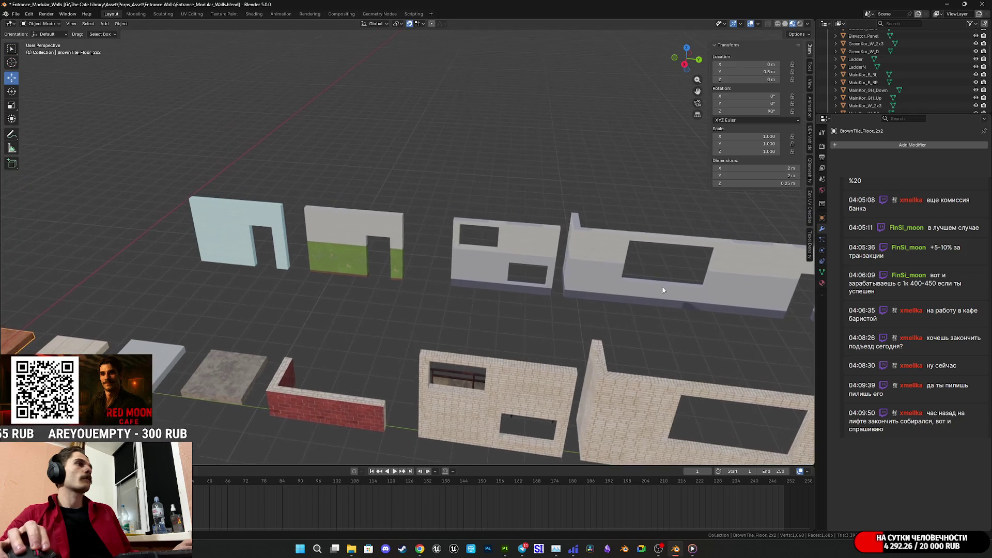
scroll(520, 263, up, 5)
mouse_move(581, 238)
middle_down()
mouse_move(386, 333)
mouse_move(469, 339)
mouse_move(461, 321)
middle_up()
click(462, 321)
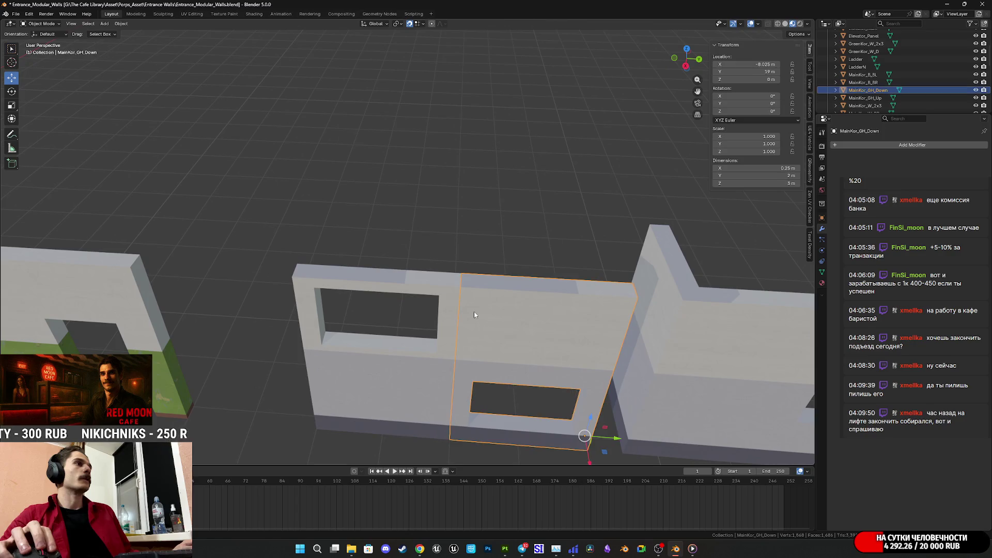
key(Tab)
click(527, 286)
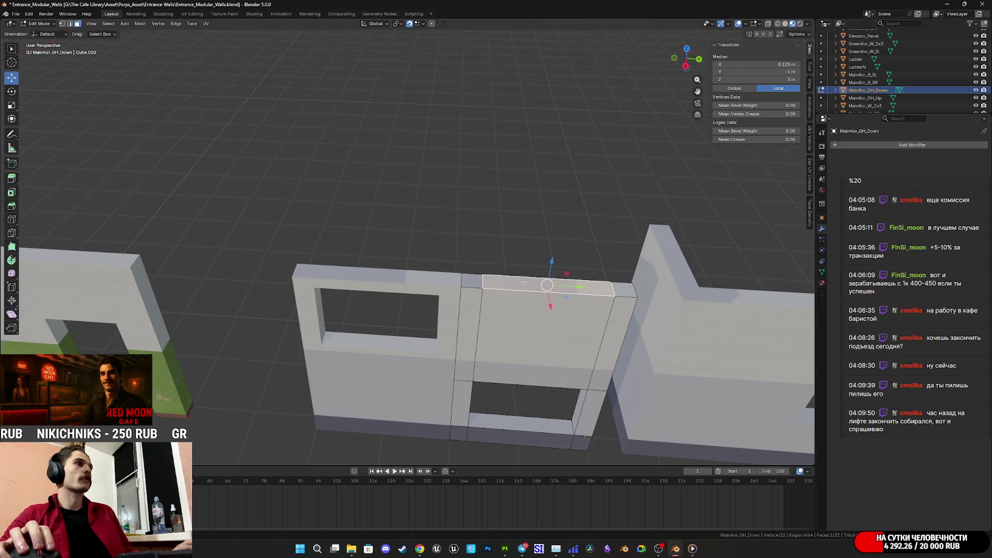
click(192, 14)
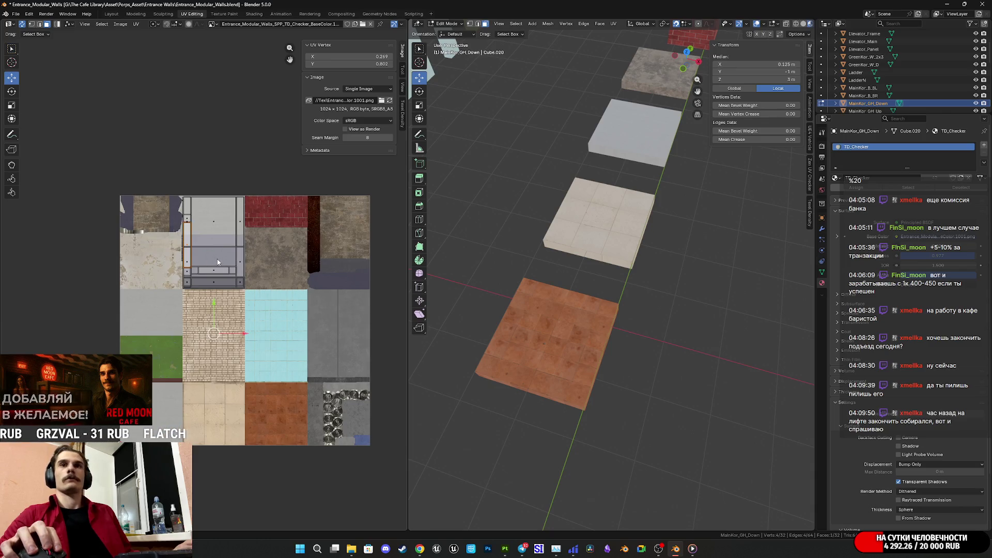
middle_drag(535, 157, 525, 258)
mouse_move(522, 201)
middle_down()
mouse_move(553, 278)
mouse_move(594, 275)
middle_up()
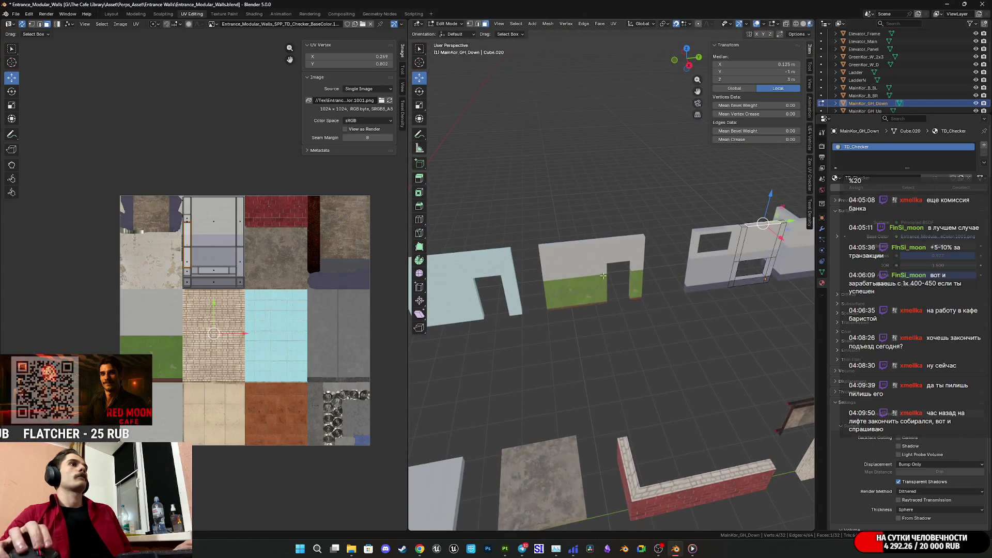
key(Tab)
middle_drag(718, 261, 550, 257)
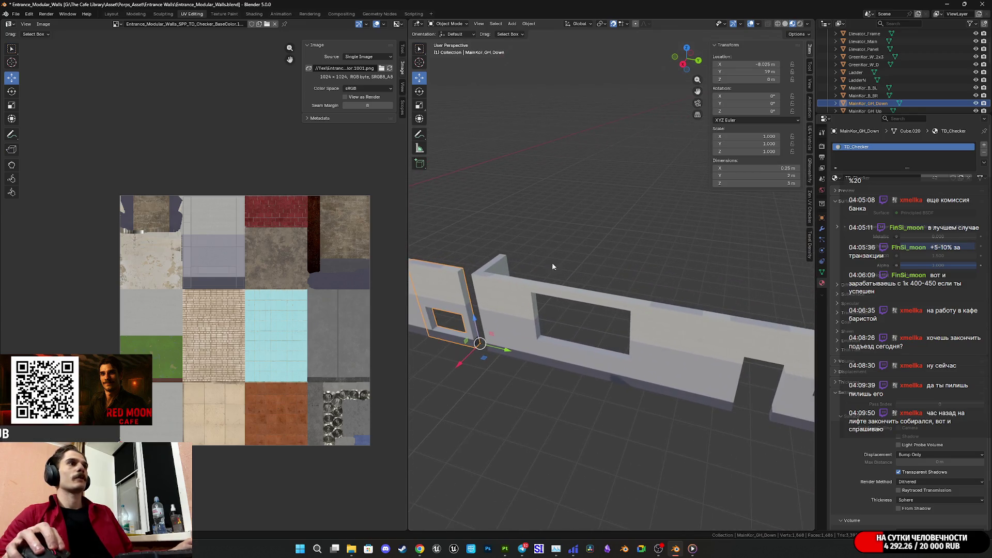
scroll(652, 350, up, 3)
middle_drag(650, 350, 607, 311)
click(607, 311)
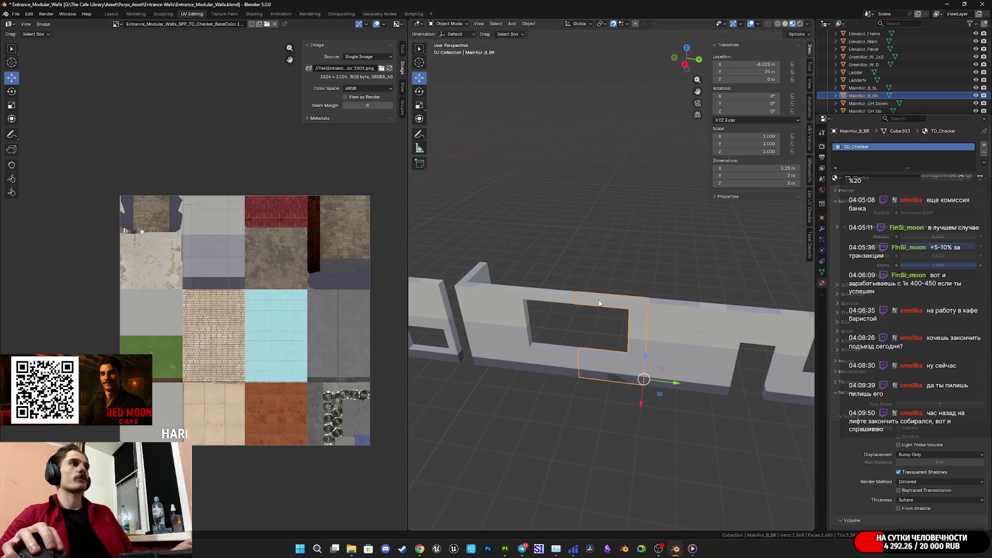
mouse_move(732, 333)
middle_down()
mouse_move(793, 310)
mouse_move(724, 289)
middle_up()
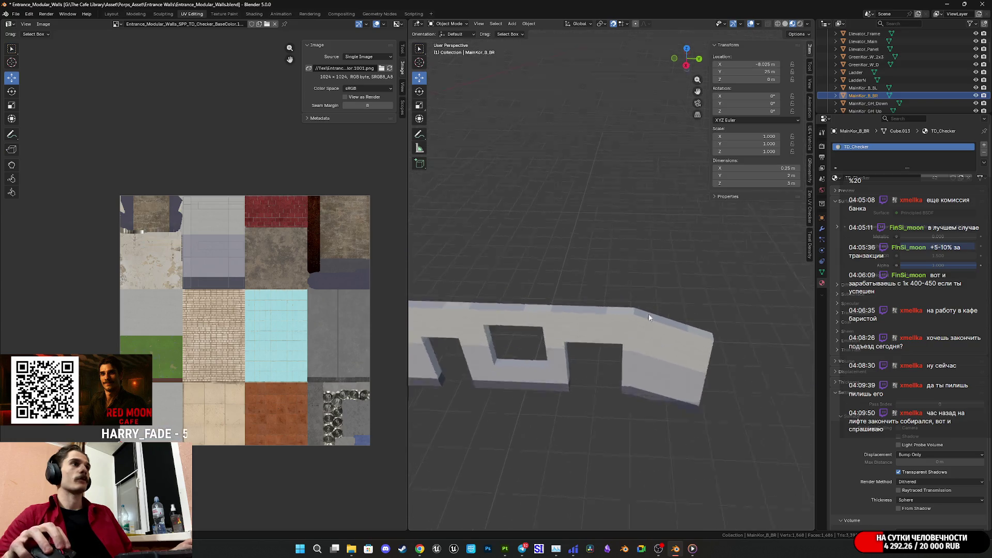
scroll(621, 272, up, 5)
scroll(621, 272, down, 5)
mouse_move(601, 254)
middle_down()
mouse_move(640, 274)
mouse_move(649, 222)
mouse_move(636, 331)
mouse_move(627, 328)
middle_up()
scroll(627, 329, down, 6)
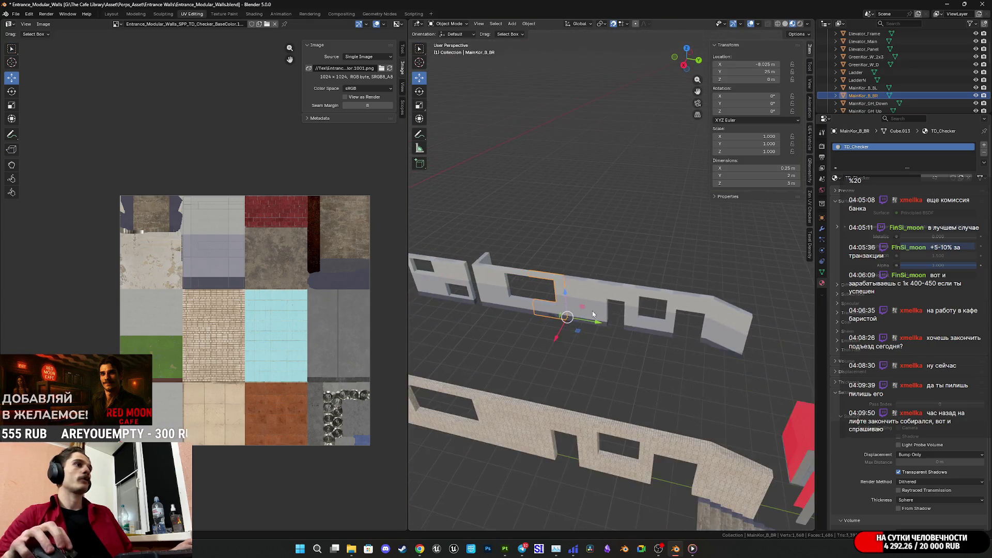
scroll(610, 328, down, 3)
click(545, 316)
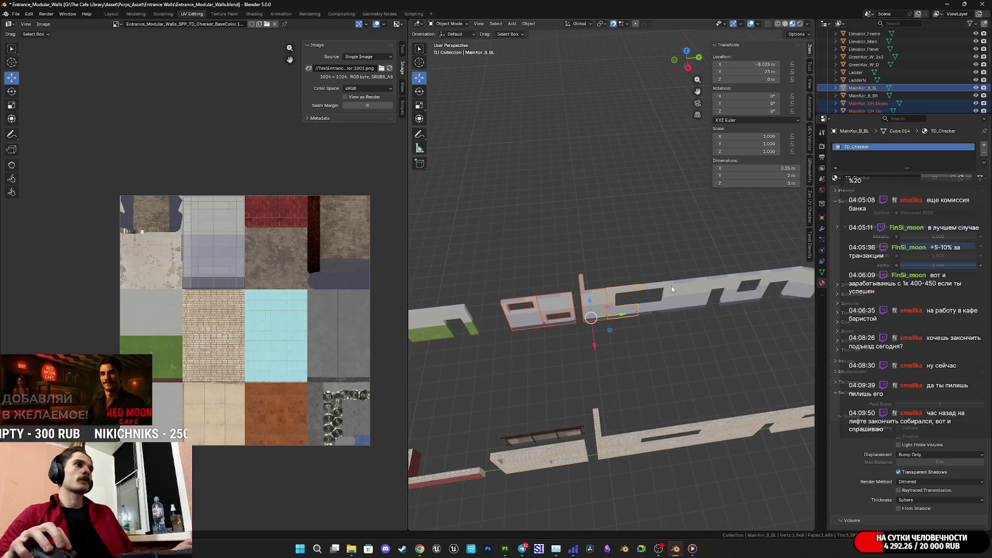
shift+middle_drag(723, 284, 540, 354)
click(636, 341)
key(Tab)
Step: Select the top faces of the plaster wall pieces
shift+middle_drag(677, 334, 739, 328)
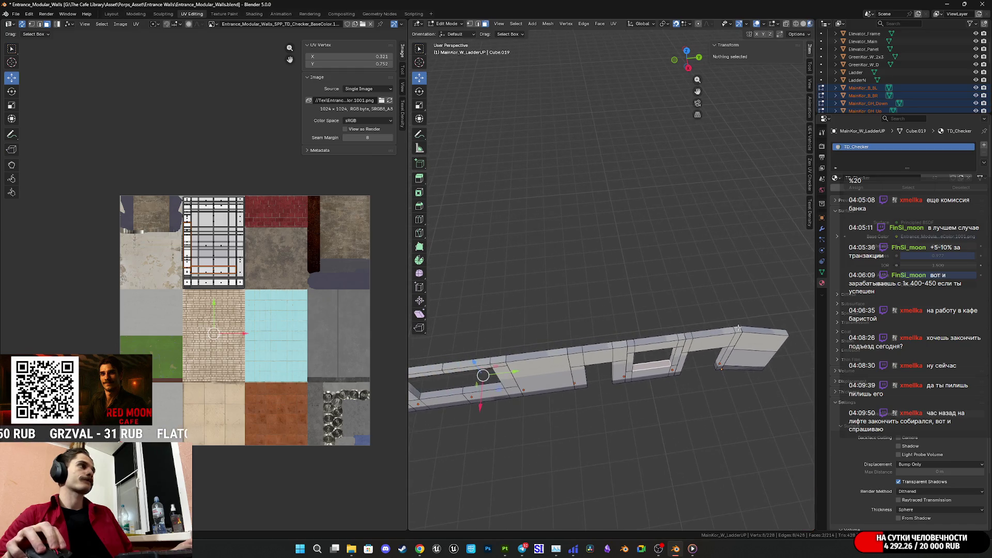
click(756, 331)
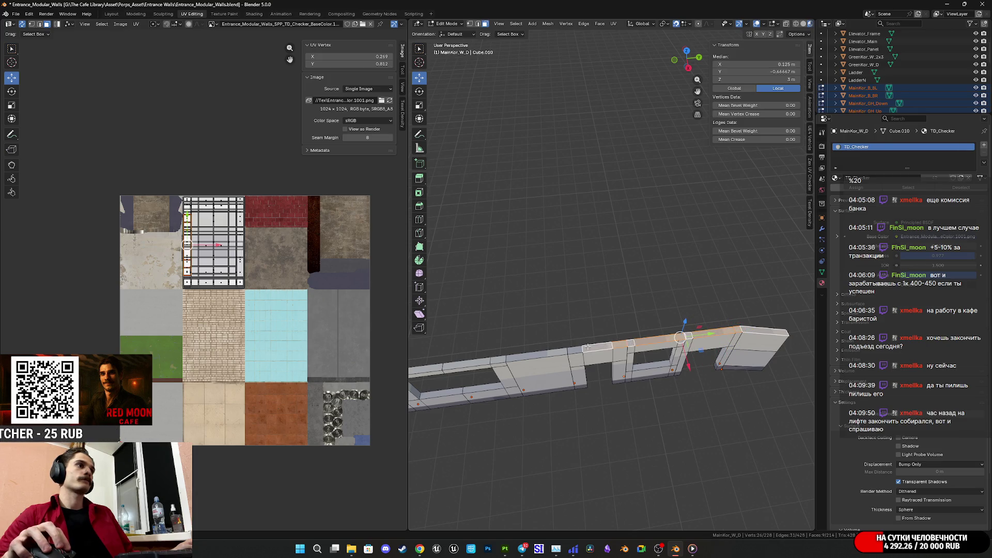
shift+click(549, 354)
scroll(549, 354, up, 3)
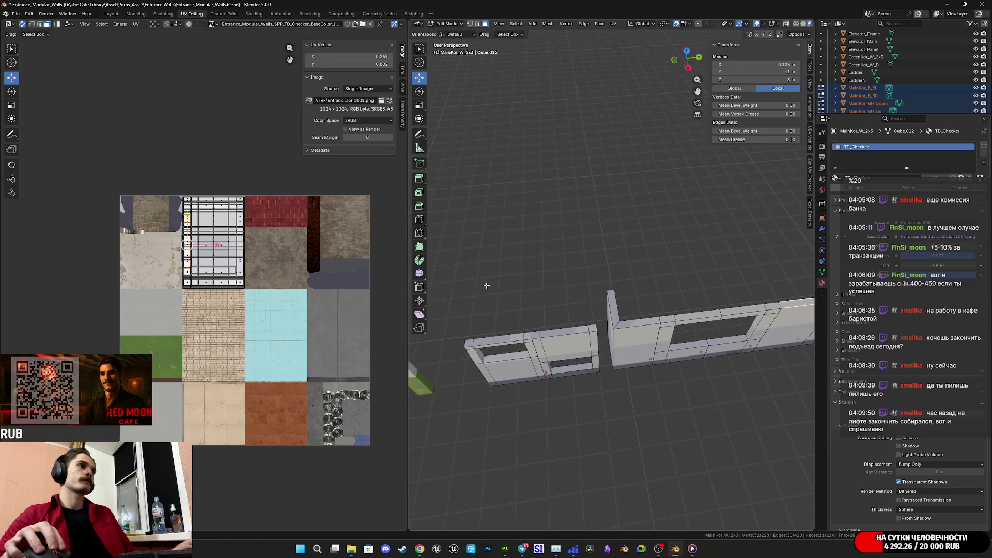
scroll(631, 347, up, 3)
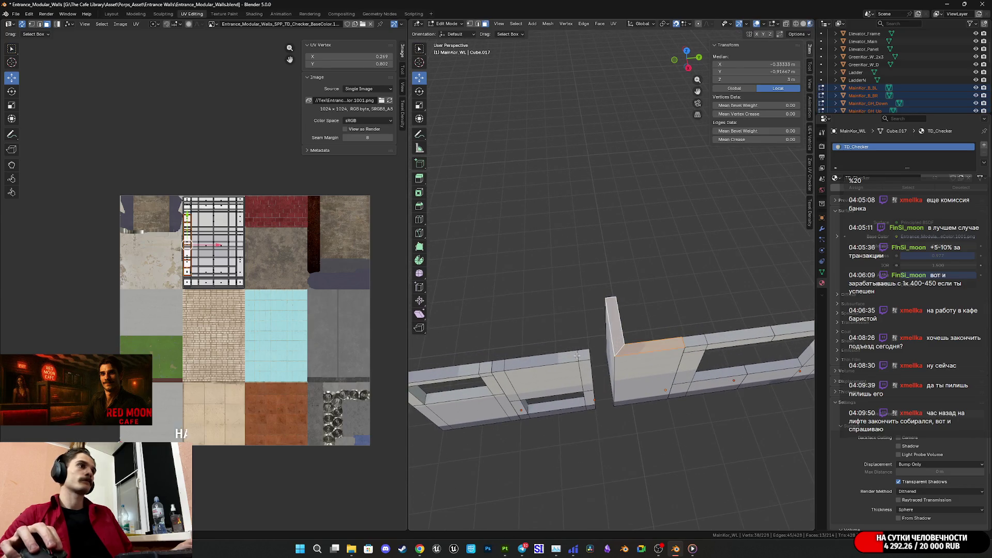
shift+middle_drag(516, 364, 626, 337)
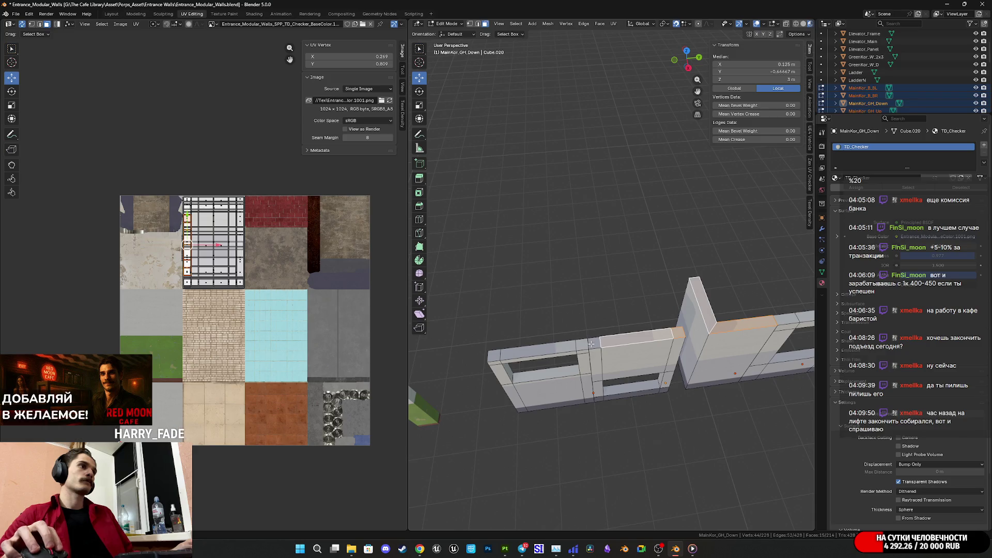
scroll(562, 351, down, 3)
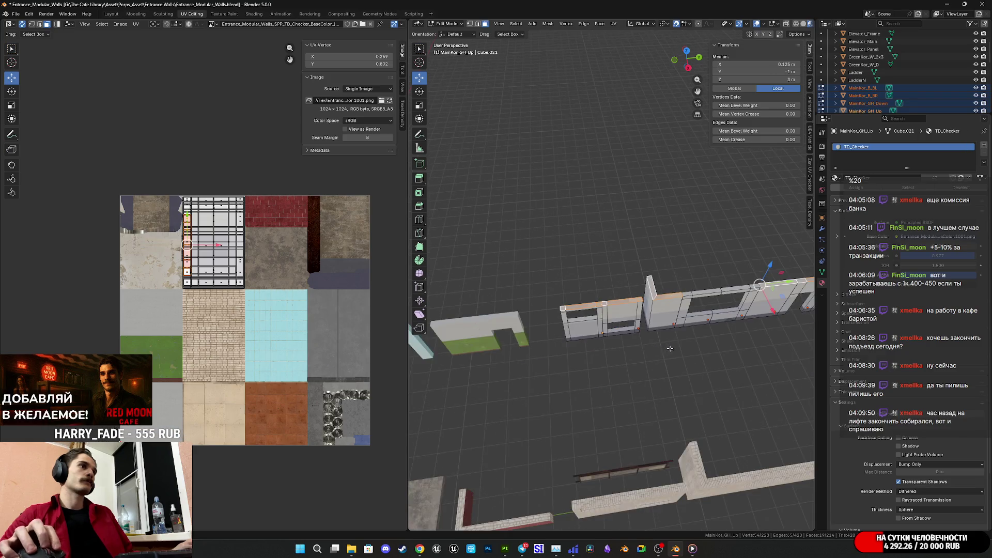
scroll(250, 284, up, 4)
Step: Rotate the top-face UV strip and move it onto the light area of the atlas
key(r)
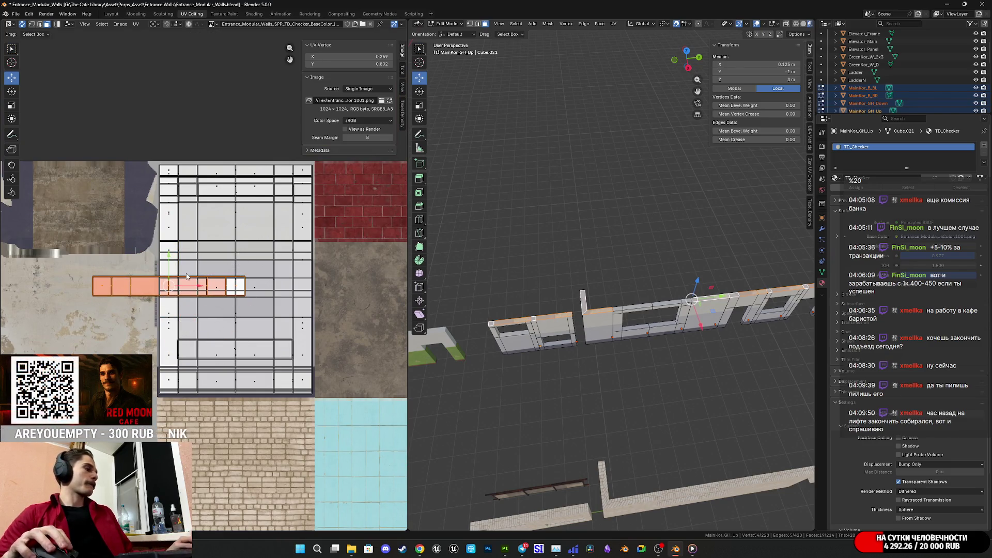
key(g)
scroll(253, 181, up, 8)
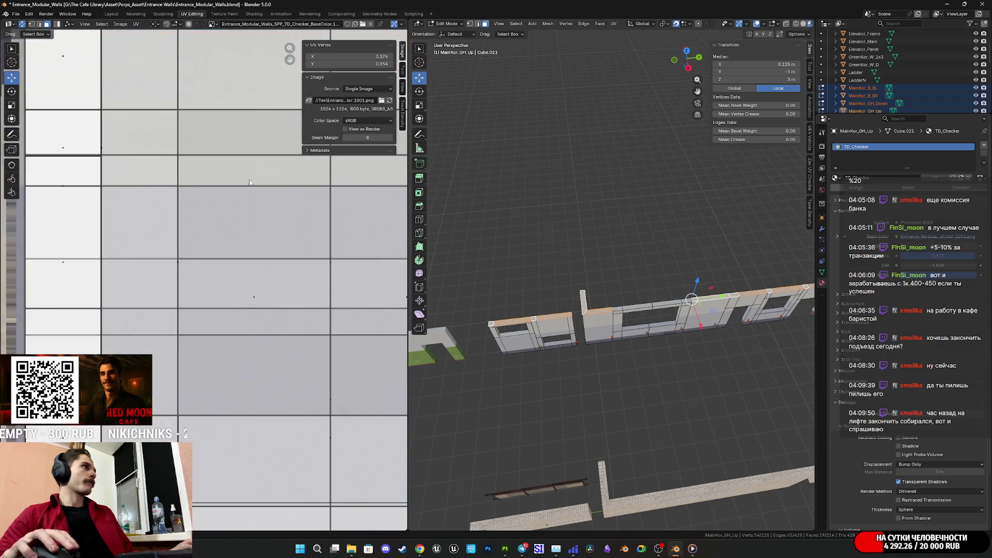
middle_drag(170, 277, 222, 214)
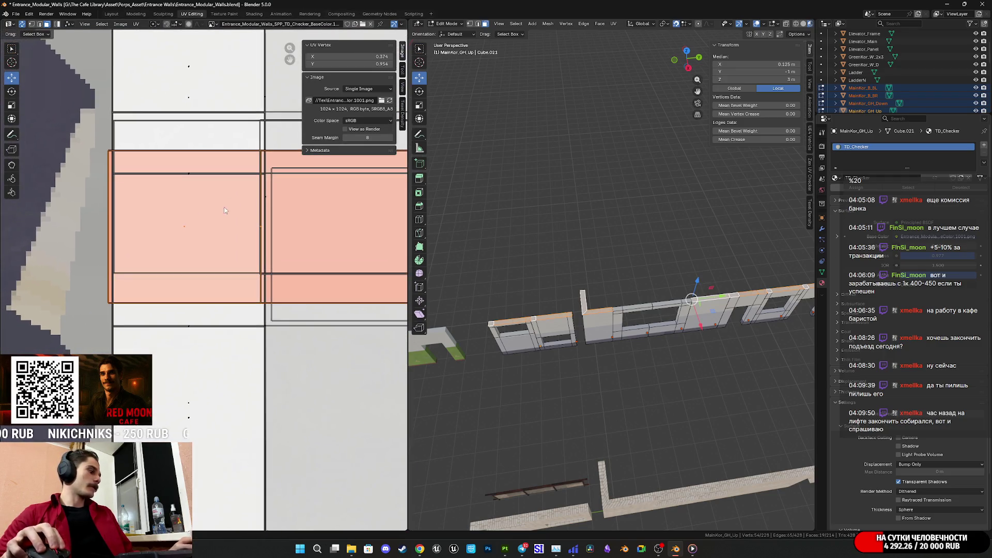
key(g)
right_click(276, 358)
scroll(281, 346, down, 3)
scroll(687, 349, up, 3)
Step: Return to Object Mode and the Layout workspace
key(Tab)
mouse_move(688, 349)
middle_down()
mouse_move(647, 358)
mouse_move(557, 318)
mouse_move(535, 237)
middle_up()
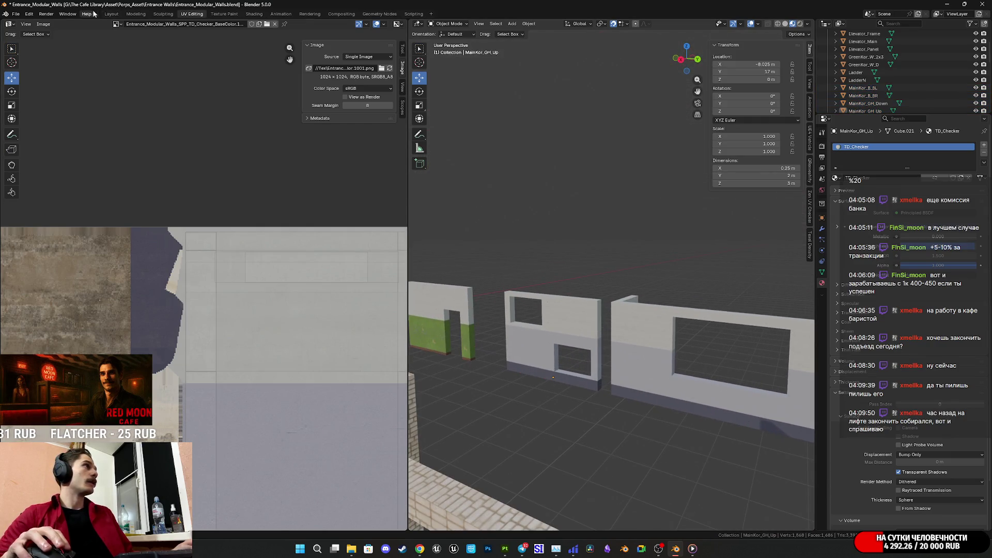
click(111, 15)
Step: Select the WhiteTile_Floor_2x2 floor piece in front of the wall rows
mouse_move(396, 225)
middle_down()
mouse_move(457, 226)
mouse_move(486, 255)
mouse_move(445, 247)
middle_up()
mouse_move(422, 273)
middle_down()
mouse_move(510, 297)
mouse_move(450, 286)
mouse_move(480, 277)
mouse_move(485, 286)
mouse_move(453, 278)
mouse_move(465, 332)
middle_up()
scroll(451, 285, up, 6)
scroll(466, 333, down, 5)
mouse_move(497, 282)
middle_down()
mouse_move(425, 300)
mouse_move(416, 333)
mouse_move(423, 229)
middle_up()
scroll(429, 300, up, 3)
scroll(416, 314, up, 3)
click(412, 255)
Step: Duplicate the white floor tile, slide the copy 2 m alongside, then delete the trial copy
drag(547, 206, 548, 86)
middle_drag(548, 85, 554, 256)
key(shift+d)
right_click(544, 270)
mouse_move(549, 244)
mouse_down()
mouse_move(656, 264)
mouse_move(663, 303)
mouse_move(700, 268)
mouse_up()
mouse_move(700, 269)
middle_down()
mouse_move(647, 291)
mouse_move(516, 258)
middle_up()
scroll(515, 259, up, 6)
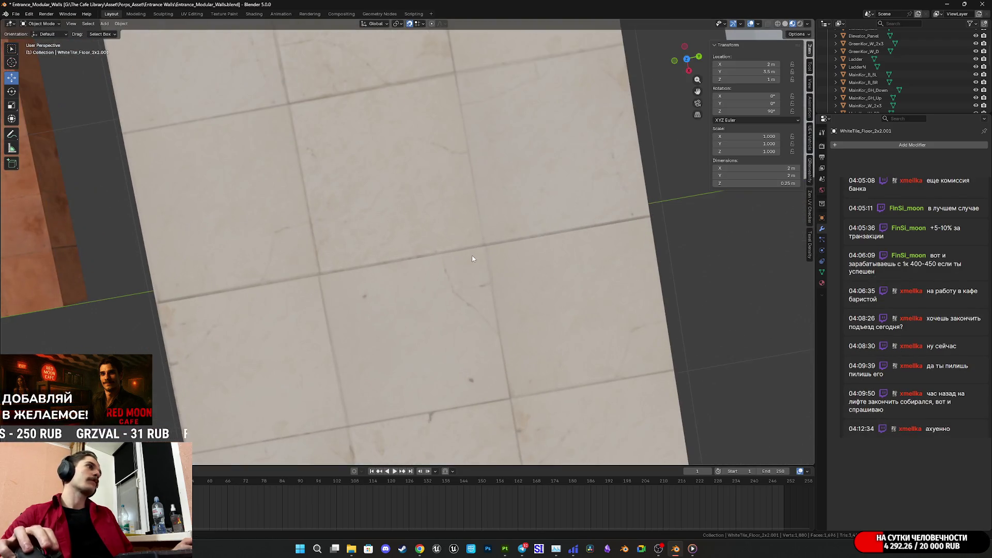
scroll(476, 263, down, 3)
key(Delete)
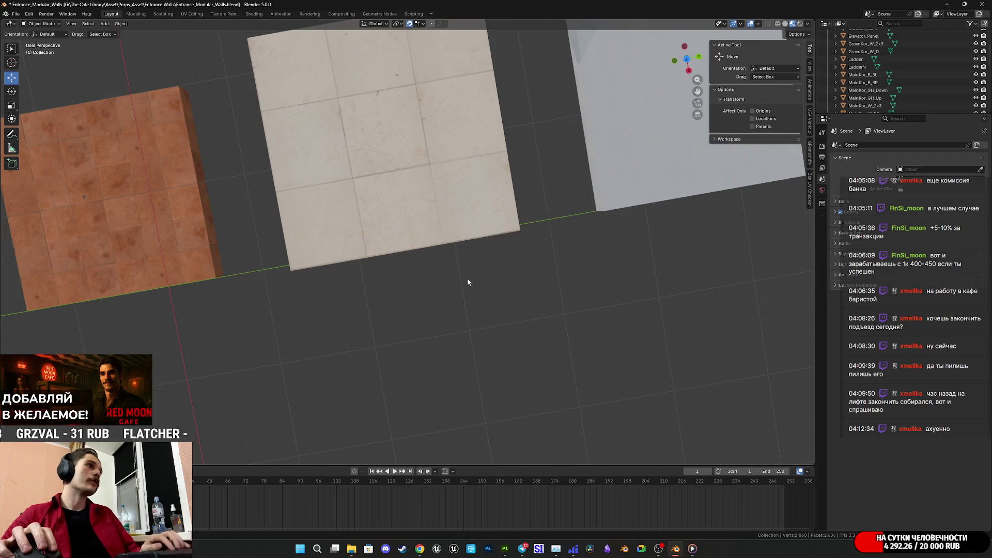
Step: Duplicate BrownTile_Floor_2x2 and move the copy 2 m along Y
mouse_move(287, 246)
middle_down()
mouse_move(268, 219)
mouse_move(380, 235)
mouse_move(362, 229)
mouse_move(349, 284)
middle_up()
click(362, 228)
scroll(470, 284, up, 3)
key(shift+d)
right_click(485, 291)
drag(684, 258, 367, 357)
scroll(474, 256, down, 4)
mouse_move(474, 255)
middle_down()
mouse_move(437, 252)
mouse_move(448, 278)
mouse_move(454, 246)
middle_up()
Step: Slide the original brown tile flush against the copy, then delete the copy
click(523, 218)
mouse_move(629, 253)
mouse_down()
mouse_move(667, 253)
mouse_move(595, 271)
mouse_up()
click(336, 231)
mouse_move(336, 231)
middle_down()
mouse_move(541, 351)
mouse_move(486, 351)
middle_up()
scroll(438, 322, up, 5)
scroll(438, 321, up, 3)
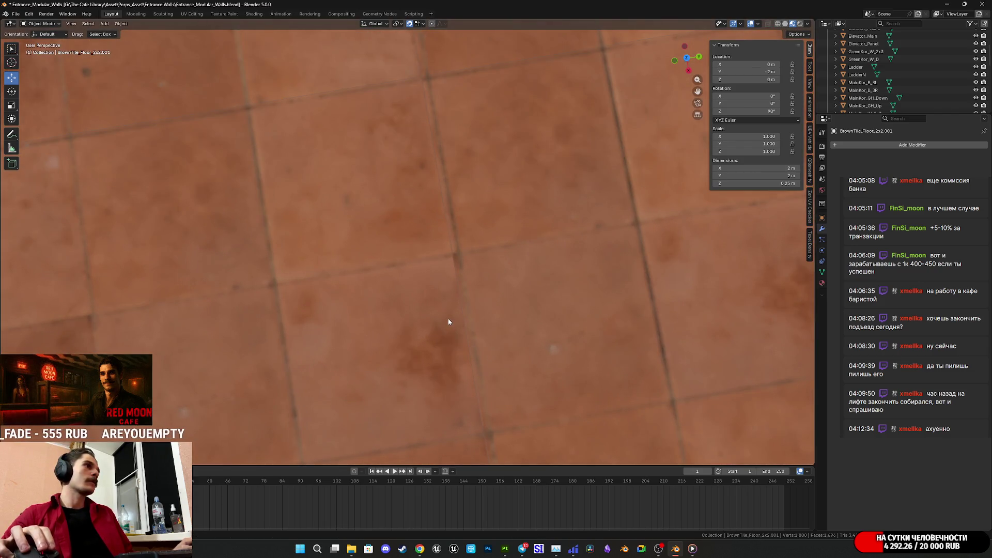
scroll(448, 321, down, 9)
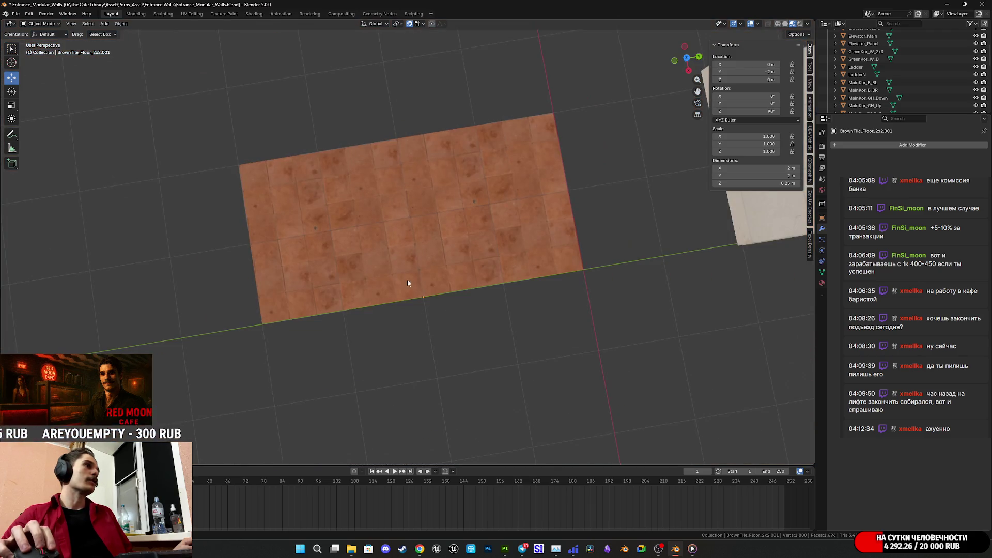
click(378, 266)
key(Delete)
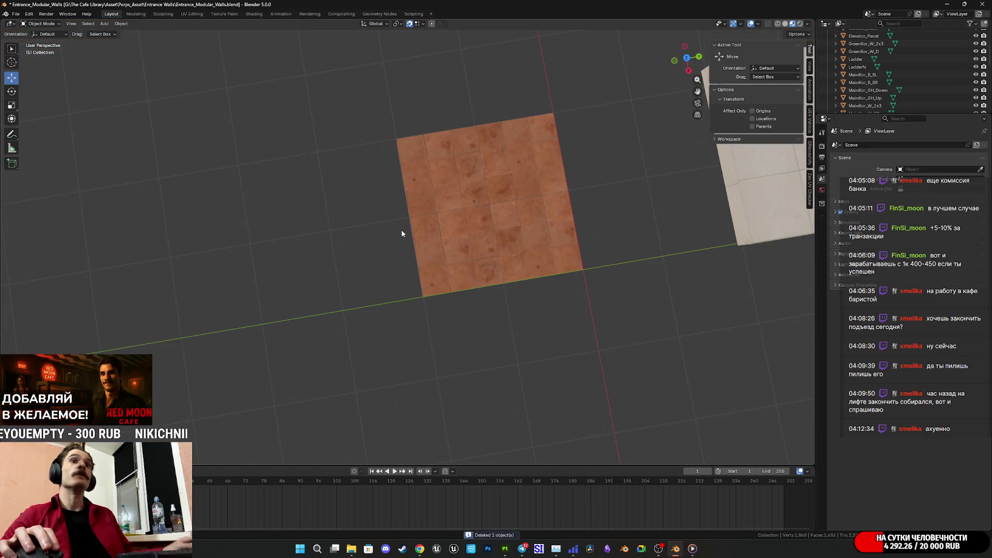
Step: Duplicate the concrete Old_P_2x2 tile, shift the copy 2 m along X, then delete it
scroll(477, 213, down, 5)
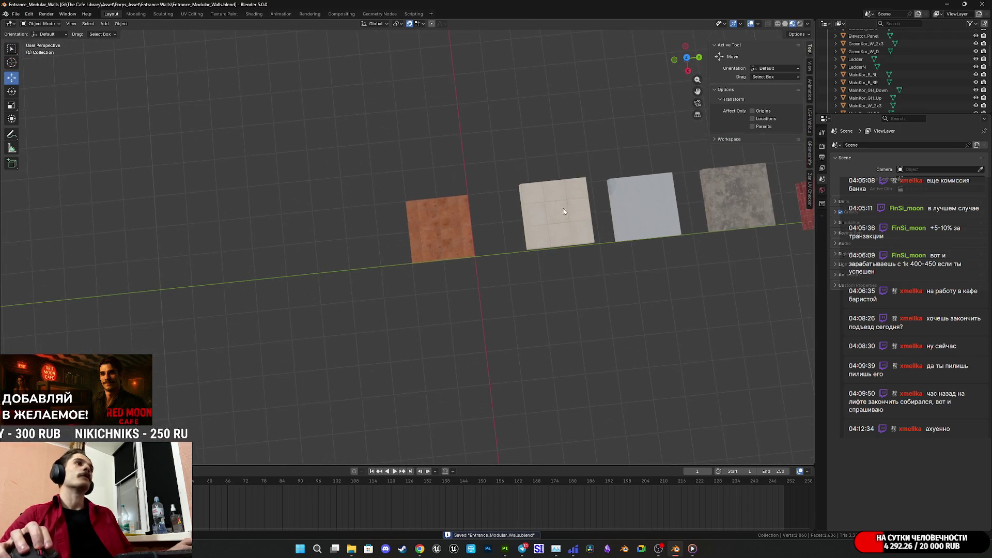
shift+middle_drag(548, 204, 457, 225)
scroll(517, 225, up, 5)
shift+middle_drag(582, 228, 349, 280)
click(604, 243)
key(shift+d)
key(Escape)
key(g)
click(592, 352)
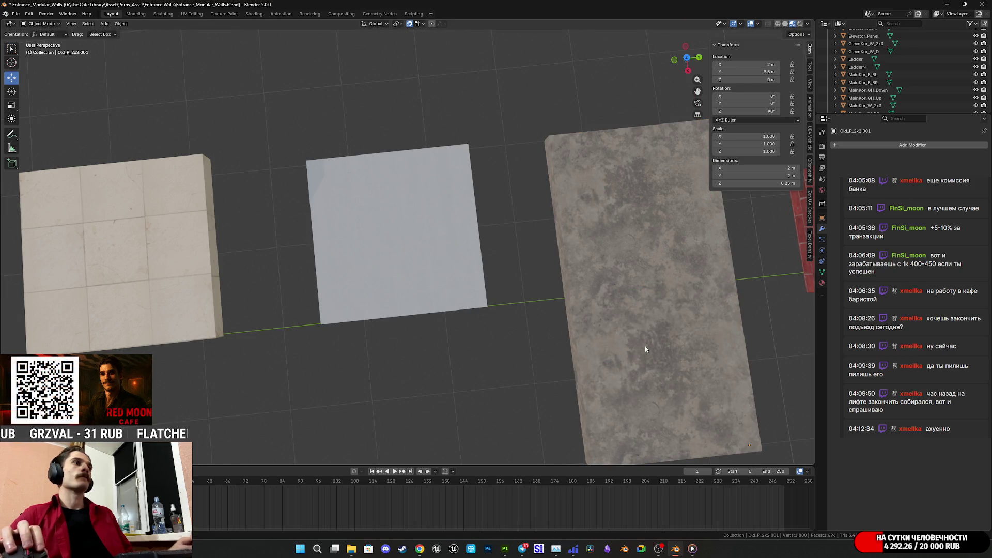
key(Delete)
scroll(647, 348, down, 5)
mouse_move(682, 317)
middle_down()
mouse_move(619, 308)
mouse_move(596, 207)
mouse_move(525, 290)
mouse_move(547, 312)
mouse_move(562, 252)
mouse_move(472, 287)
mouse_move(513, 285)
middle_up()
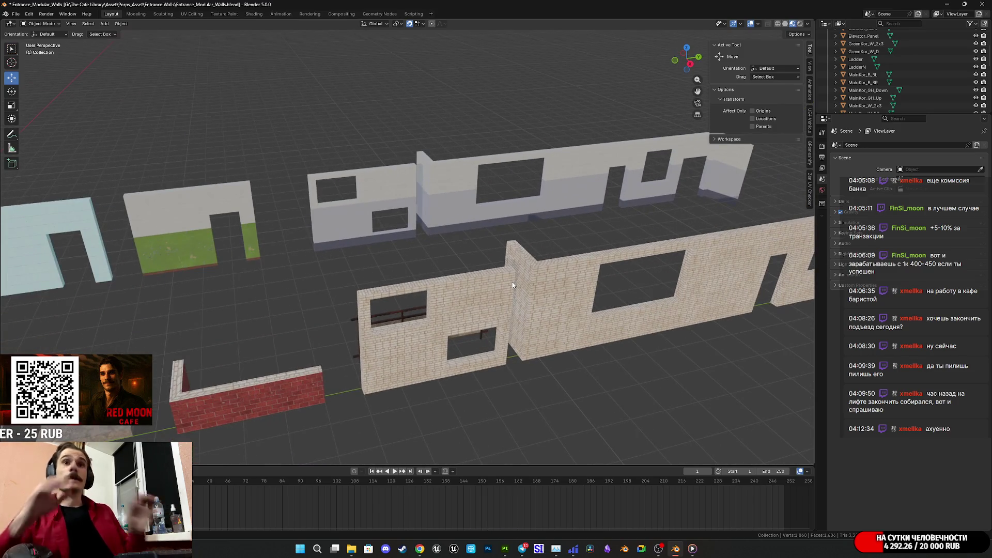
mouse_move(651, 274)
middle_down()
mouse_move(621, 287)
mouse_move(519, 280)
middle_up()
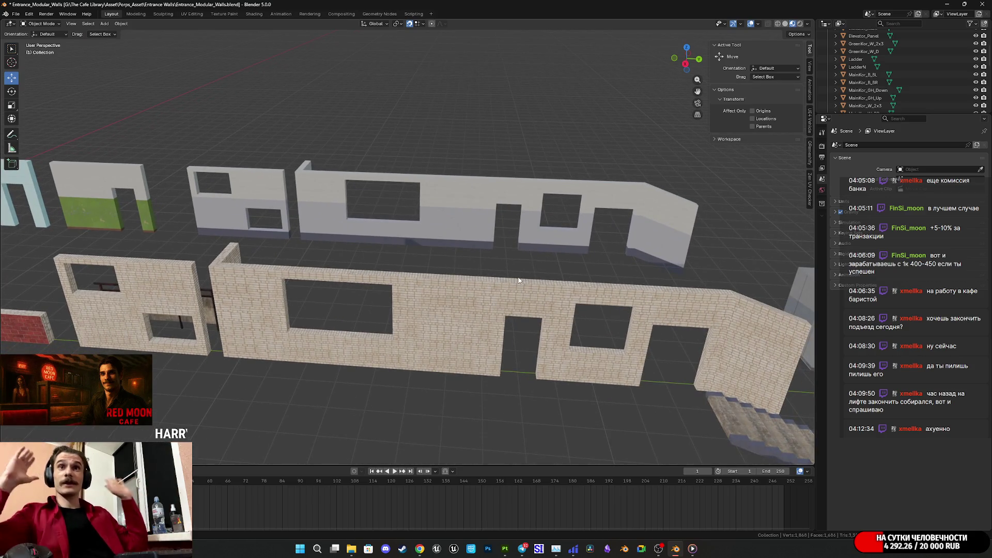
mouse_move(554, 294)
shift+middle_down()
mouse_move(512, 310)
mouse_move(582, 347)
mouse_move(357, 263)
shift+middle_up()
scroll(494, 316, up, 2)
scroll(494, 317, up, 2)
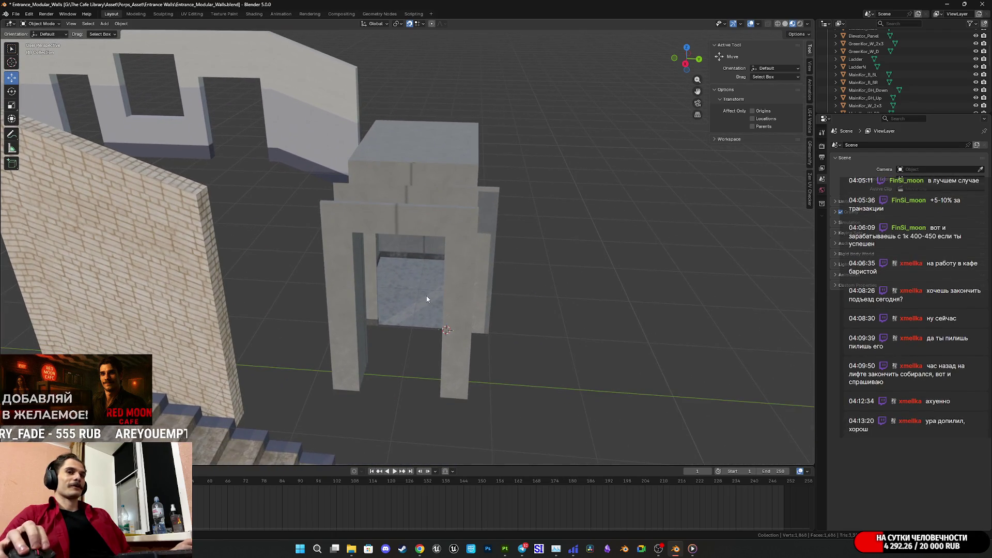
scroll(424, 289, down, 2)
mouse_move(421, 286)
middle_down()
mouse_move(430, 306)
mouse_move(336, 306)
mouse_move(345, 271)
mouse_move(365, 303)
mouse_move(528, 305)
middle_up()
scroll(412, 345, up, 5)
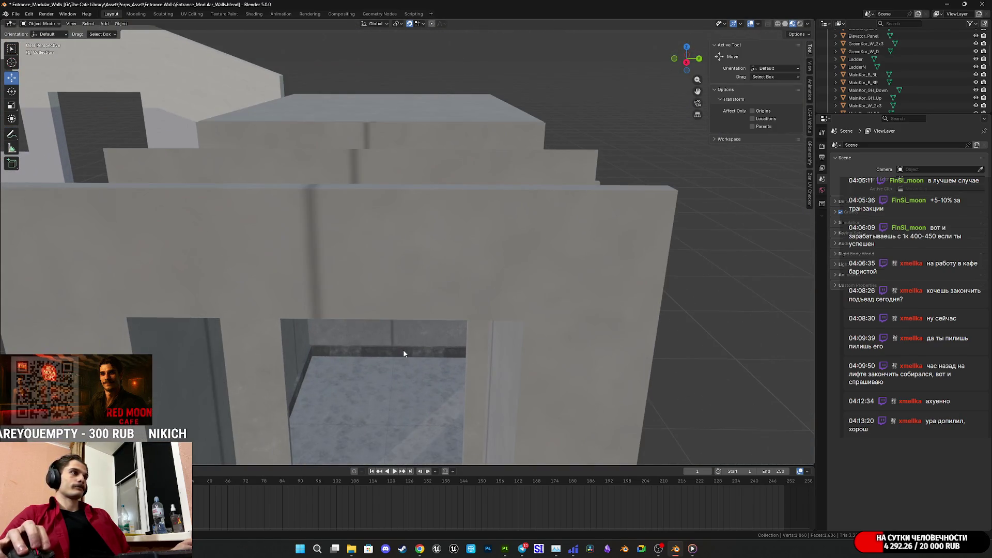
middle_drag(404, 353, 417, 203)
scroll(417, 204, down, 5)
mouse_move(427, 261)
middle_down()
mouse_move(417, 241)
mouse_move(447, 238)
mouse_move(436, 237)
middle_up()
scroll(417, 241, up, 2)
click(447, 238)
Step: Switch to the UV Editing workspace and pan the texture atlas view
key(Tab)
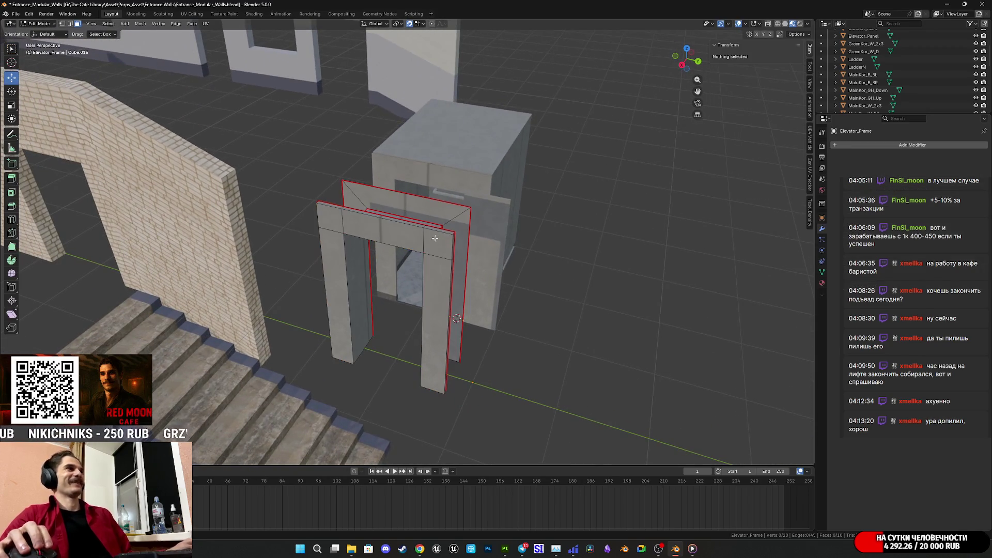
key(Tab)
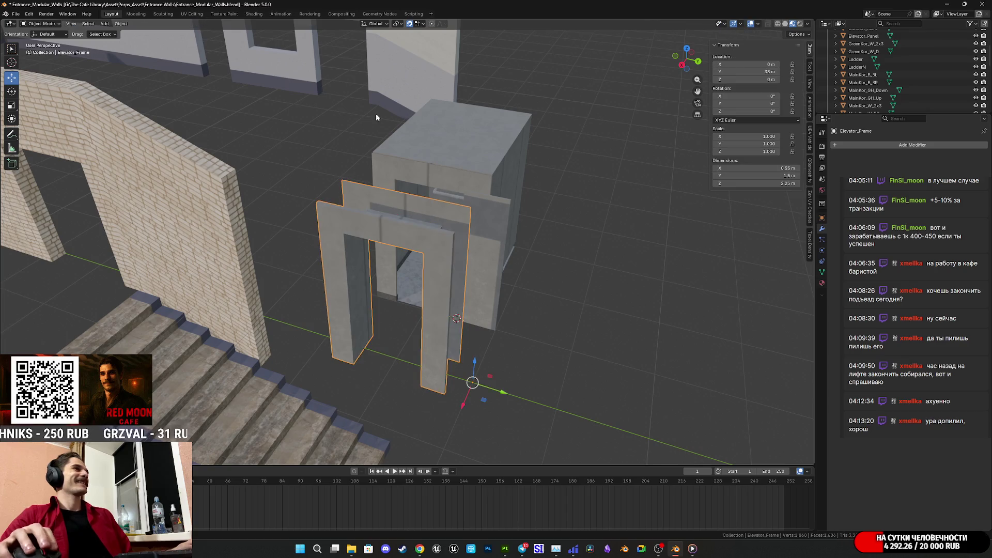
click(193, 14)
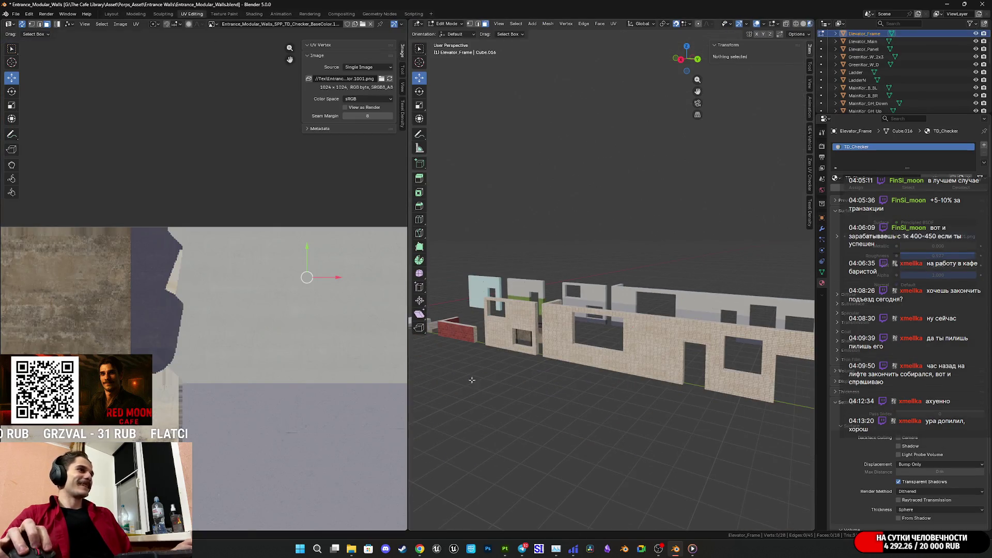
scroll(313, 307, down, 7)
middle_drag(313, 307, 253, 316)
scroll(569, 320, up, 8)
scroll(630, 330, down, 10)
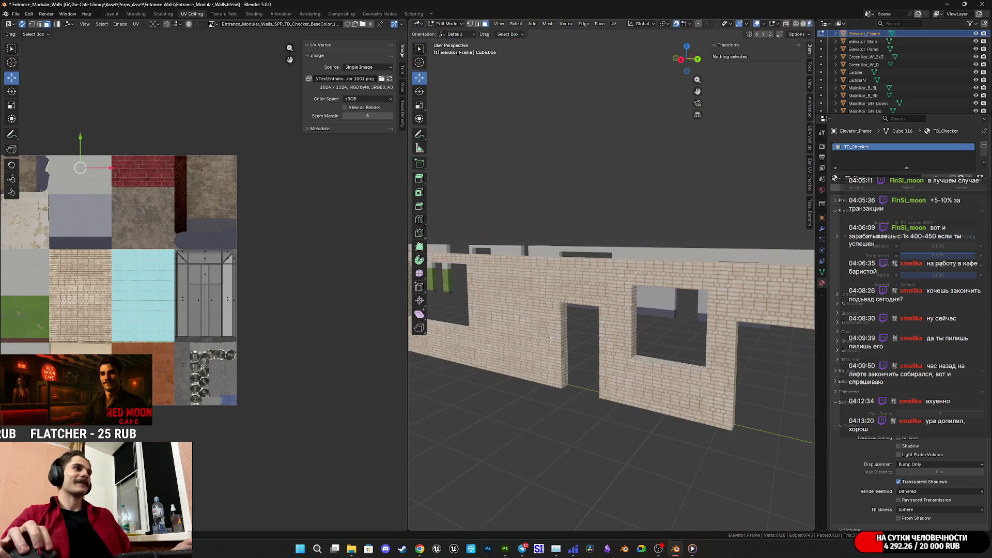
scroll(629, 329, down, 2)
Step: Isolate the elevator frame in local view and orbit to look into its opening
key(KP_Divide)
scroll(532, 295, up, 5)
scroll(538, 294, down, 2)
middle_drag(538, 294, 582, 296)
key(KP_Divide)
key(KP_Divide)
Step: Select the faces above and beside the doorway, rotating their UVs -90° onto the metal strip
click(625, 279)
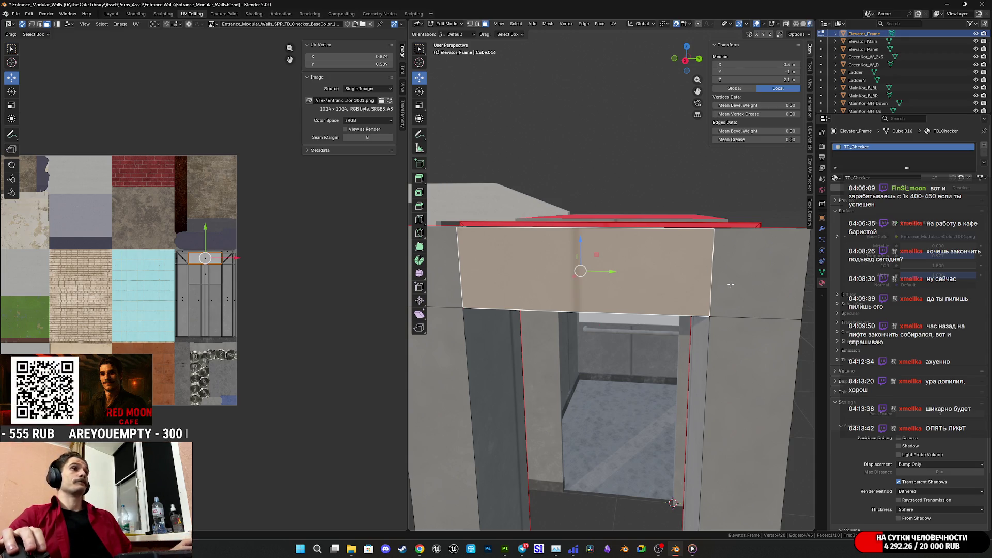
shift+click(730, 285)
shift+click(445, 286)
scroll(237, 273, up, 2)
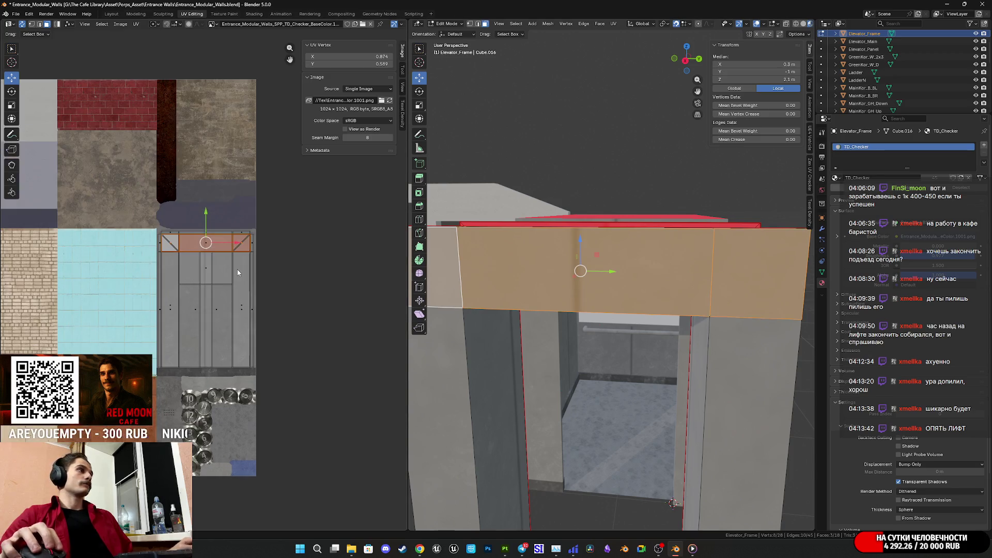
key(r)
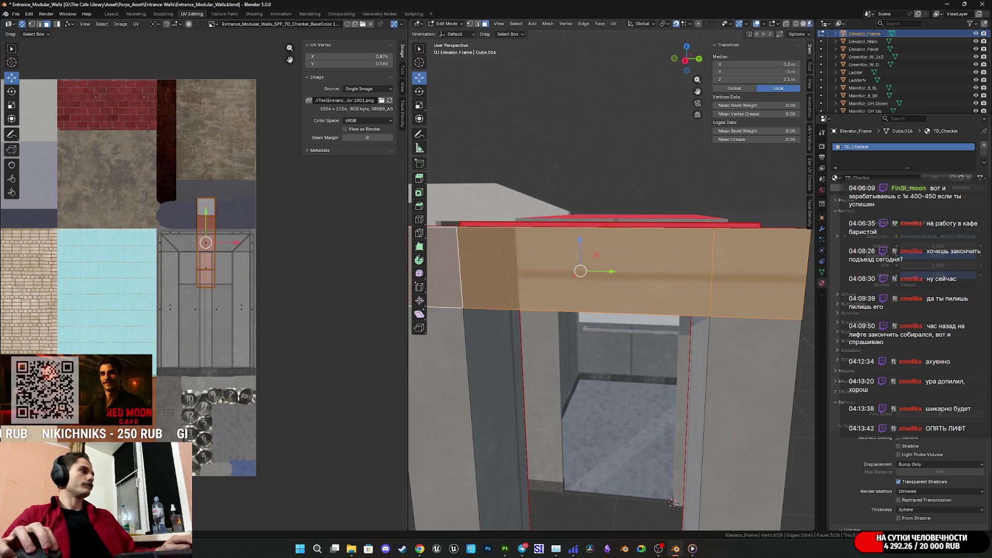
key(g)
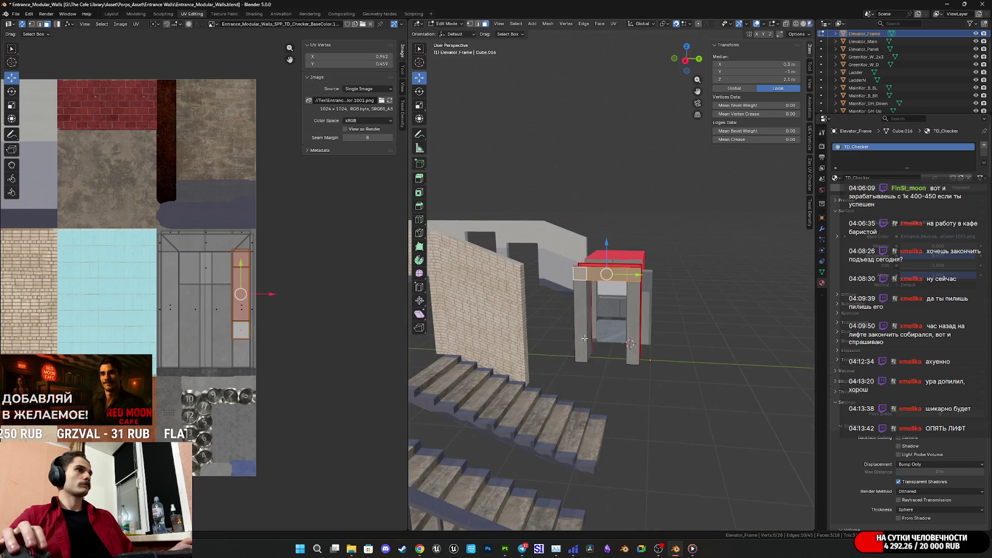
key(Tab)
key(KP_Decimal)
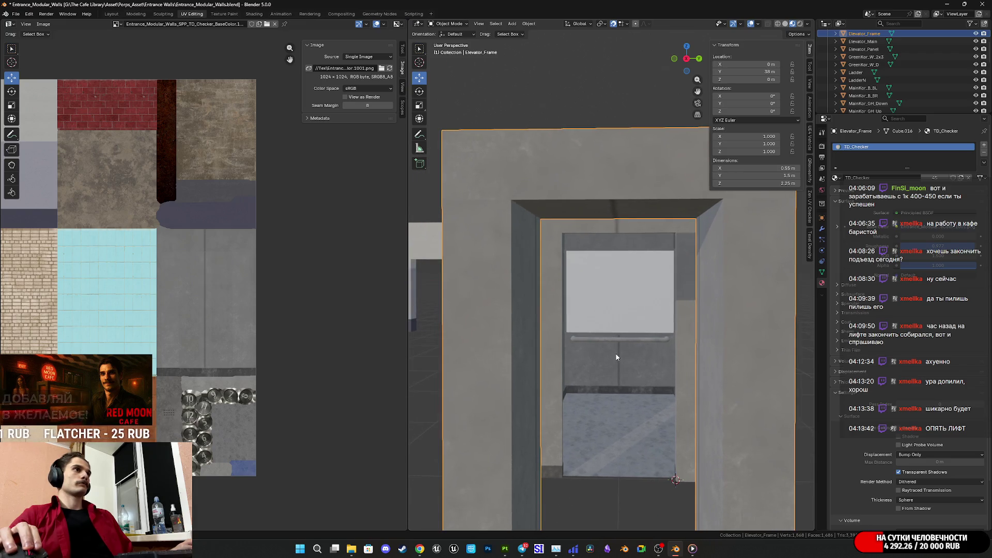
key(Tab)
Step: Rotate the top trapezoid face's UVs 90° and move them onto the grey metal panel
click(636, 209)
scroll(232, 280, up, 2)
key(r)
key(Return)
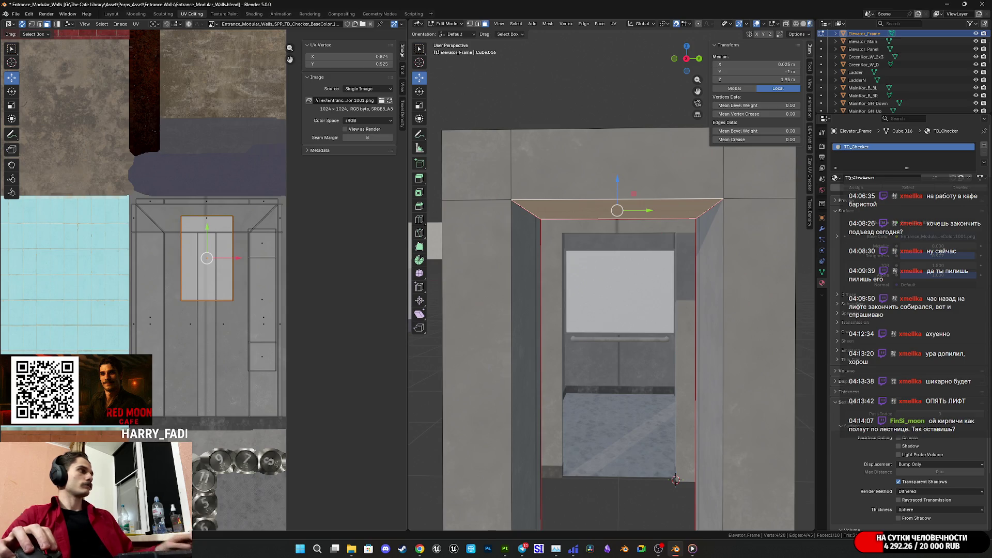
key(g)
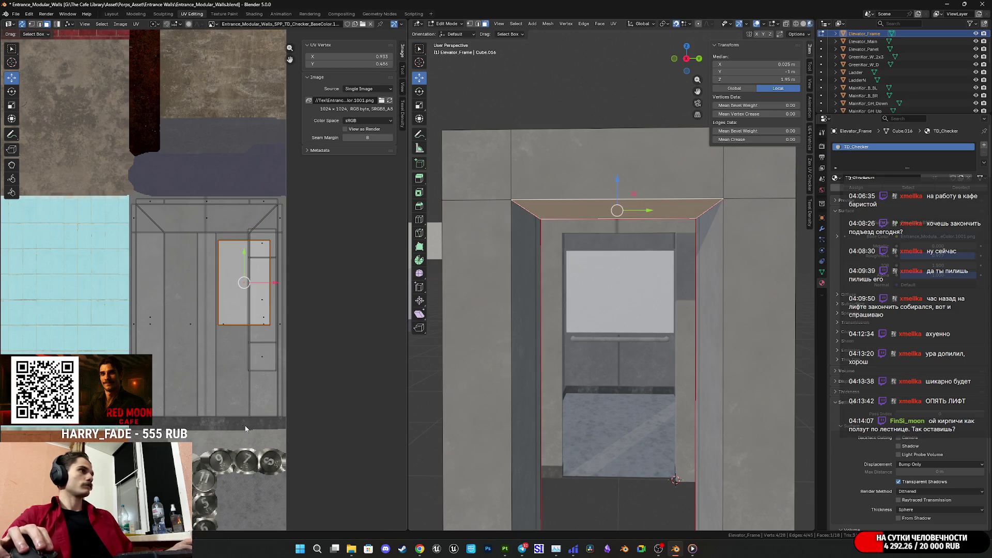
key(Tab)
Step: Orbit and zoom the view to face the elevator's button panel squarely
mouse_move(655, 280)
middle_down()
mouse_move(662, 257)
mouse_move(656, 279)
mouse_move(687, 335)
mouse_move(625, 314)
mouse_move(624, 331)
mouse_move(622, 321)
mouse_move(408, 343)
mouse_move(650, 453)
mouse_move(639, 286)
mouse_move(553, 295)
mouse_move(574, 328)
middle_up()
scroll(625, 314, up, 5)
scroll(622, 325, down, 5)
scroll(638, 282, up, 4)
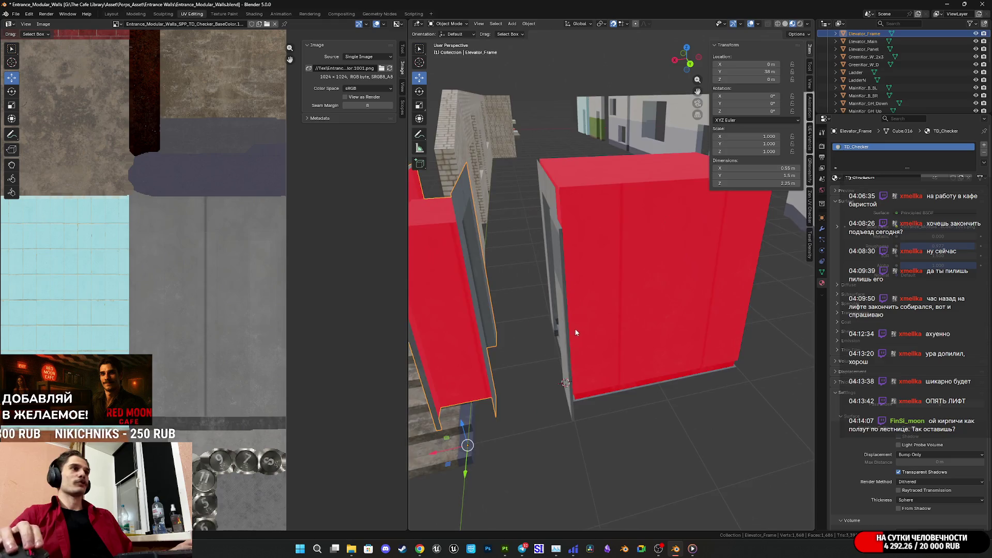
scroll(574, 328, up, 4)
mouse_move(520, 409)
middle_down()
mouse_move(647, 207)
mouse_move(672, 296)
mouse_move(647, 349)
mouse_move(675, 348)
middle_up()
scroll(647, 349, up, 5)
scroll(666, 346, down, 5)
scroll(570, 393, up, 6)
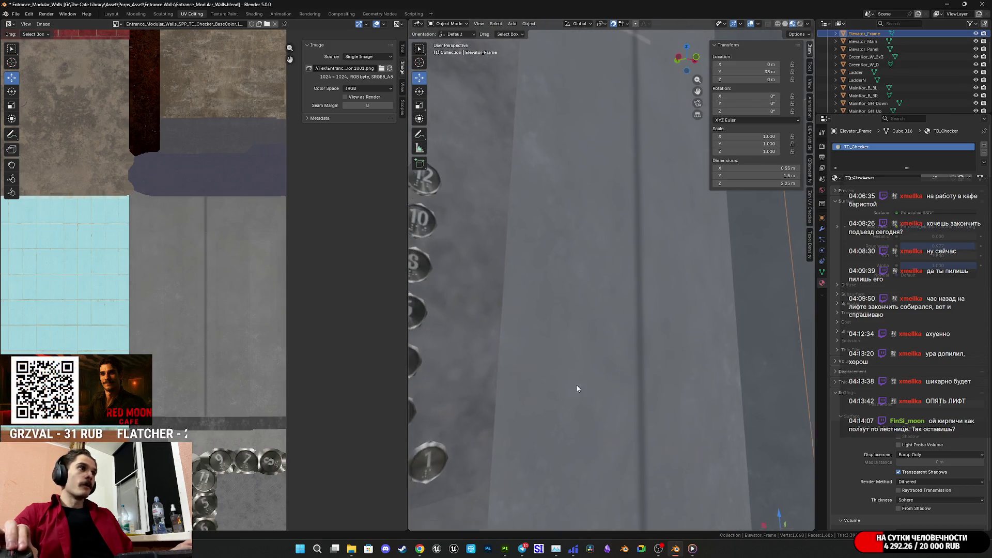
scroll(570, 395, down, 5)
mouse_move(736, 339)
middle_down()
mouse_move(649, 362)
mouse_move(663, 353)
middle_up()
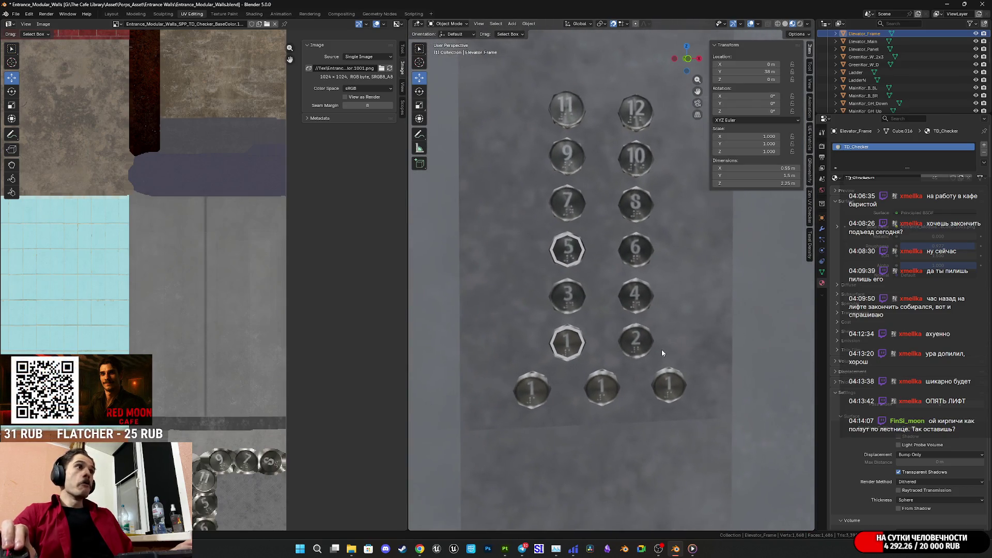
Step: Select the three bottom buttons on Elevator_Panel and delete their faces
click(600, 378)
key(Tab)
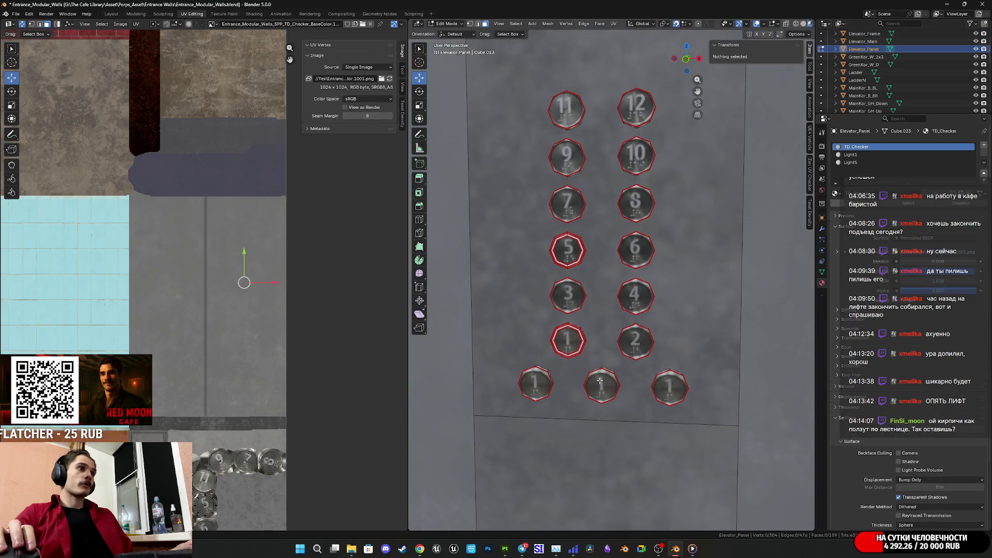
key(l)
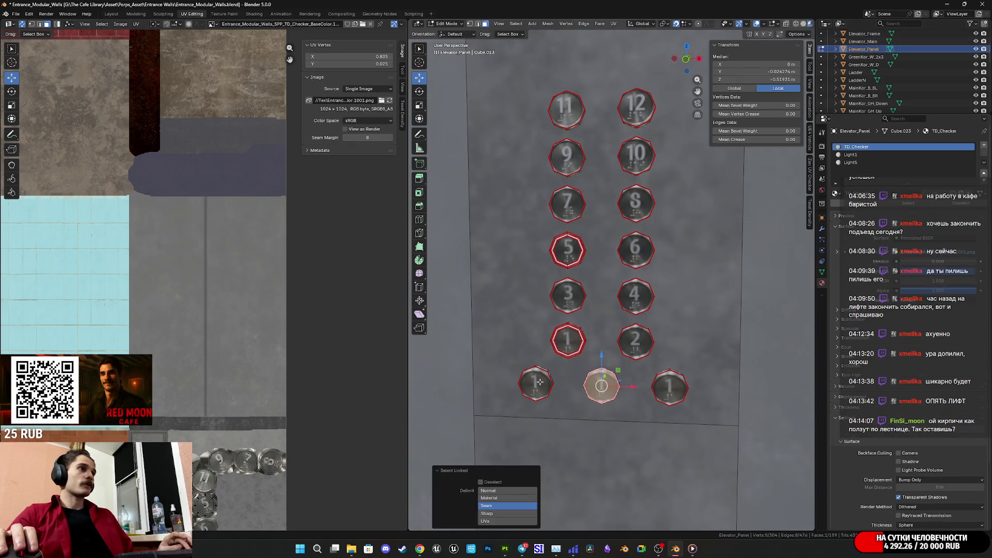
middle_drag(568, 370, 570, 380)
middle_drag(671, 388, 656, 381)
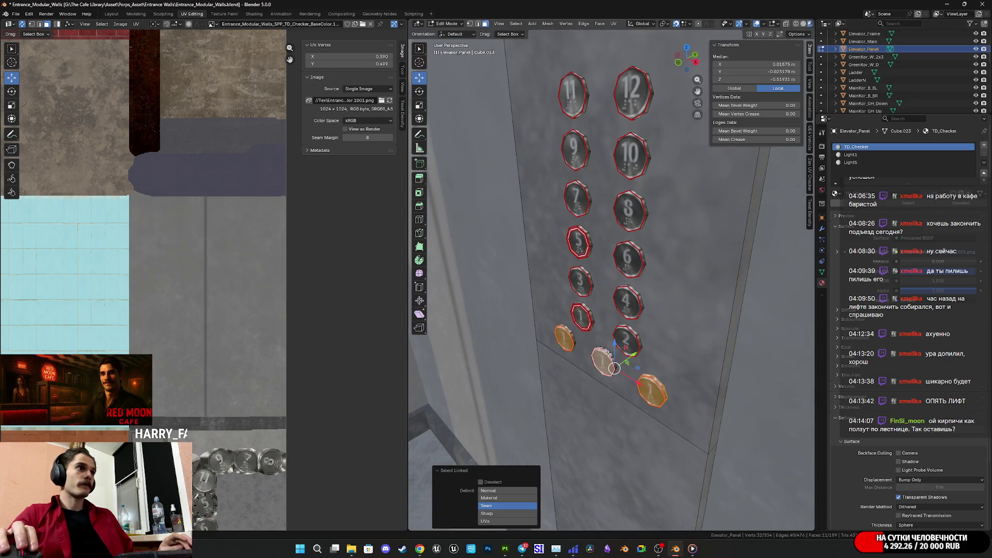
key(ctrl+Tab)
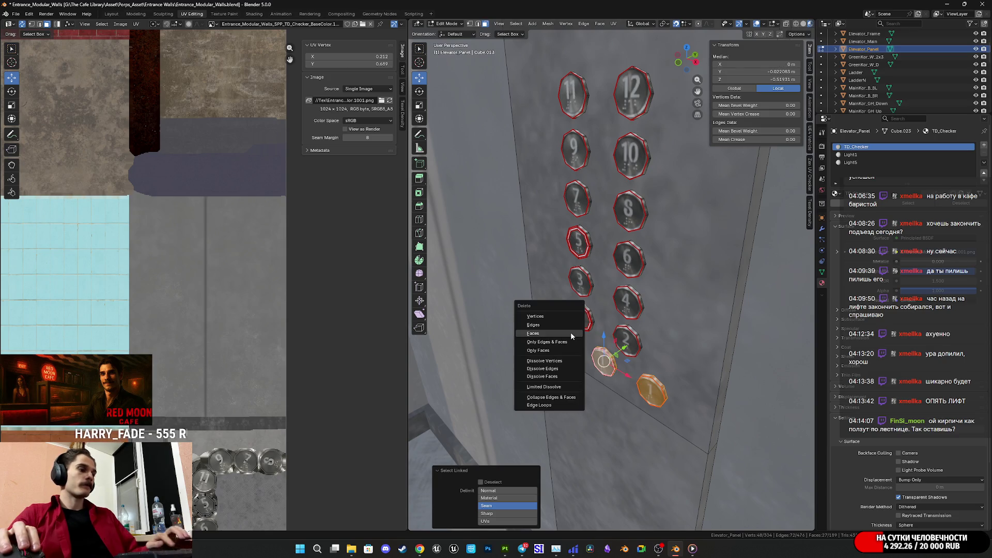
click(565, 333)
mouse_move(600, 331)
middle_down()
mouse_move(632, 489)
mouse_move(625, 445)
mouse_move(601, 402)
mouse_move(585, 396)
mouse_move(689, 318)
mouse_move(661, 336)
mouse_move(789, 330)
middle_up()
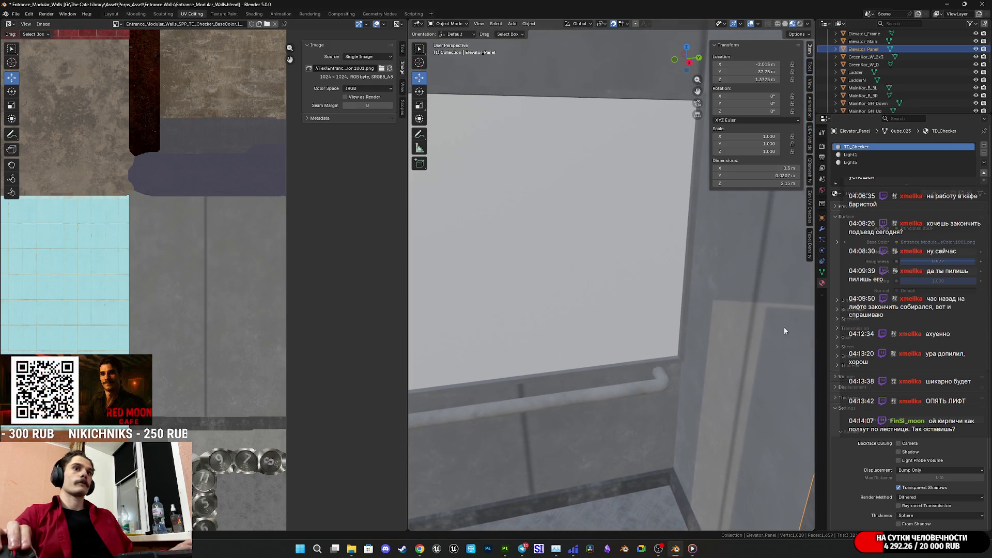
mouse_move(604, 372)
middle_down()
mouse_move(664, 394)
mouse_move(632, 376)
mouse_move(592, 381)
mouse_move(682, 390)
mouse_move(645, 405)
mouse_move(578, 382)
mouse_move(551, 326)
mouse_move(604, 345)
mouse_move(619, 340)
mouse_move(609, 238)
mouse_move(609, 258)
mouse_move(634, 217)
middle_up()
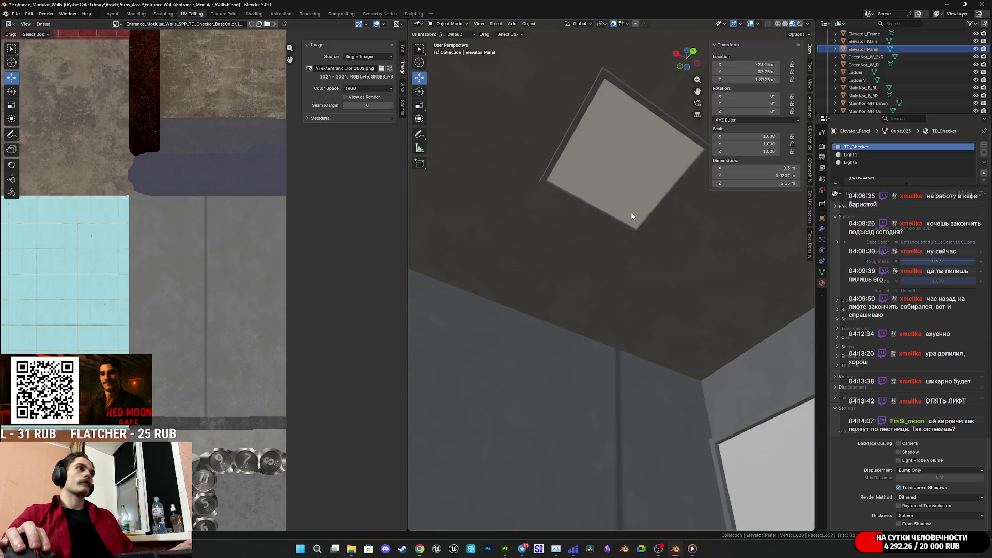
Step: On Elevator_Main, move the ceiling light frame strip's UV island down onto the metal trim strip
click(634, 219)
key(Tab)
key(l)
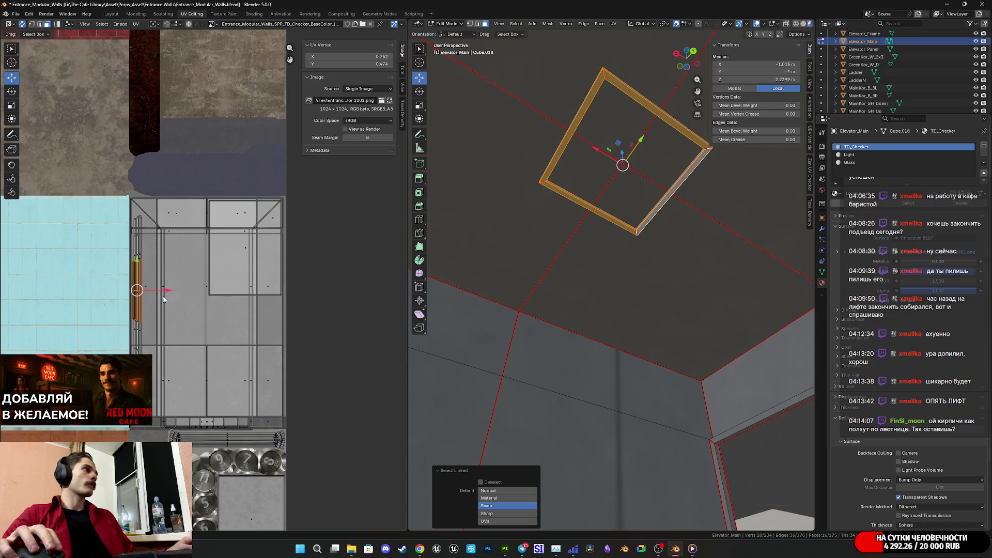
scroll(164, 298, down, 2)
scroll(169, 287, up, 3)
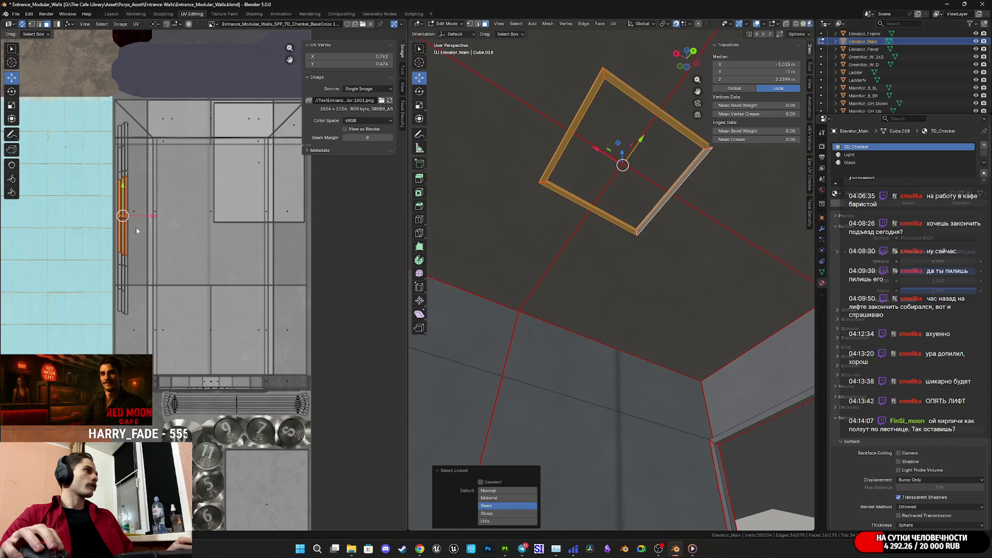
key(g)
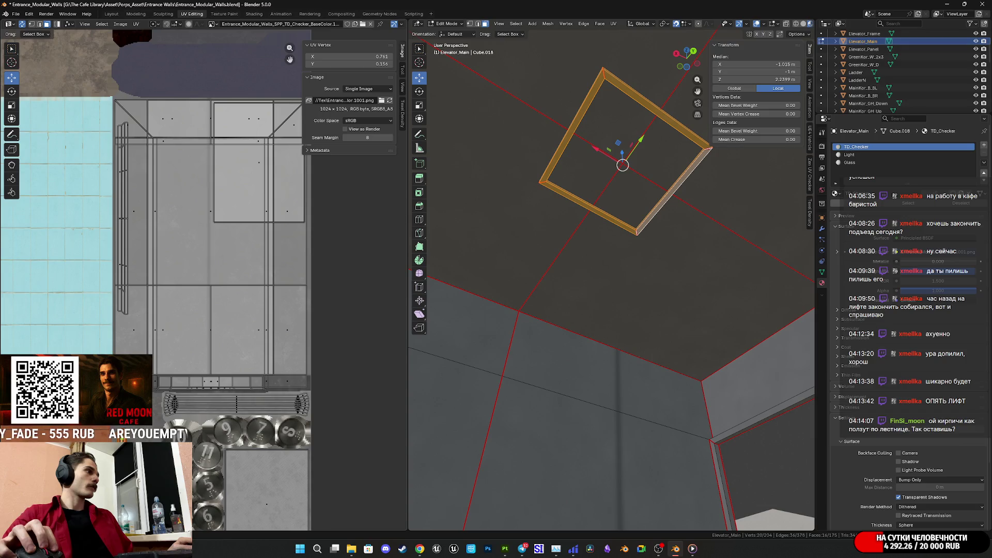
middle_drag(163, 512, 250, 280)
middle_drag(349, 243, 290, 396)
key(Tab)
mouse_move(624, 267)
middle_down()
mouse_move(666, 252)
mouse_move(719, 292)
mouse_move(775, 303)
mouse_move(746, 314)
mouse_move(671, 271)
mouse_move(643, 342)
middle_up()
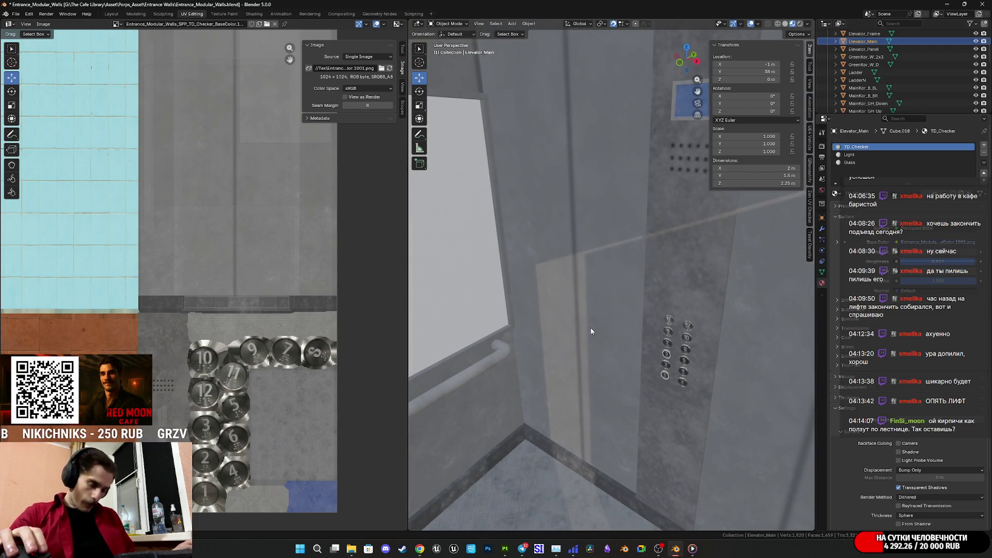
Step: Orbit out from the elevator to look down at both staircases and the walls
scroll(255, 206, down, 2)
middle_drag(234, 205, 226, 217)
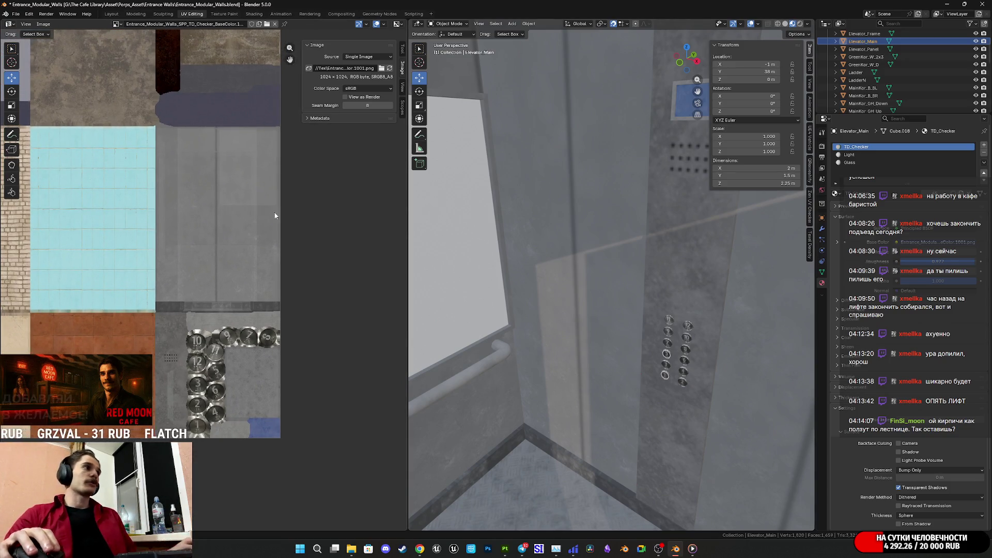
scroll(272, 210, down, 8)
scroll(305, 288, up, 6)
scroll(650, 325, down, 10)
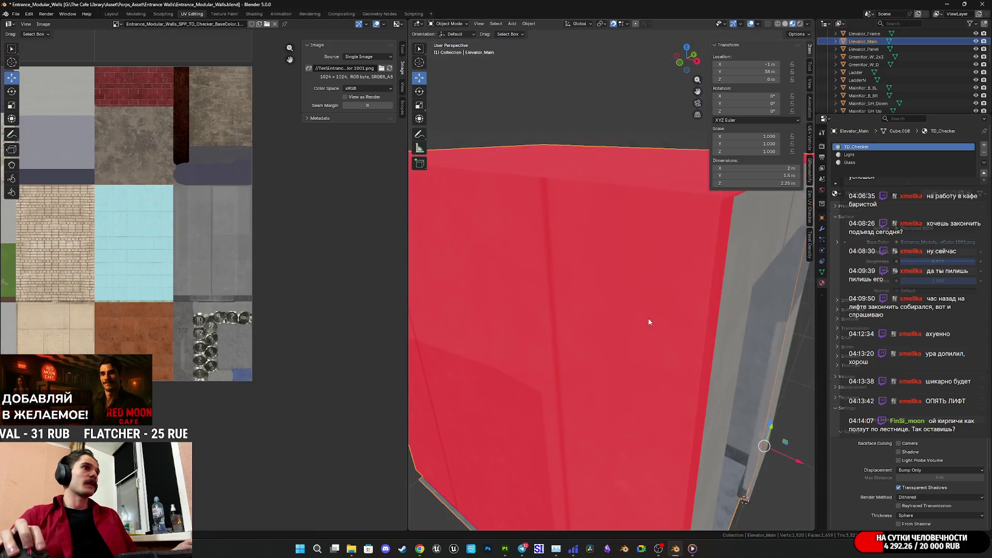
middle_drag(597, 329, 541, 261)
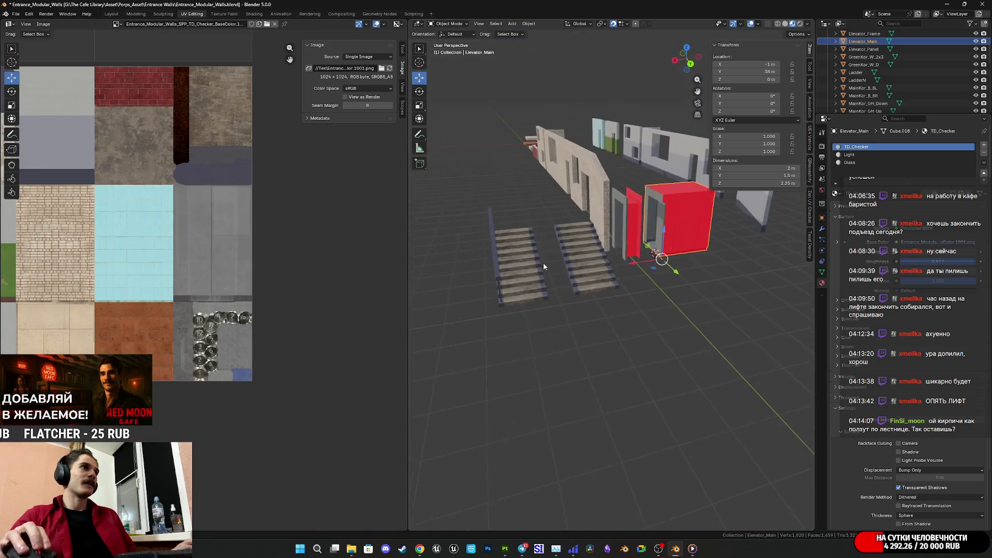
scroll(542, 261, up, 5)
middle_drag(615, 356, 594, 331)
scroll(594, 331, down, 4)
scroll(568, 283, up, 6)
middle_drag(569, 283, 553, 300)
mouse_move(578, 301)
middle_down()
mouse_move(726, 234)
mouse_move(709, 200)
mouse_move(668, 198)
mouse_move(648, 204)
mouse_move(752, 296)
mouse_move(601, 323)
mouse_move(569, 229)
middle_up()
Step: Delete the Outside_W_LadderUP brick wall
click(601, 322)
scroll(610, 299, up, 3)
key(Delete)
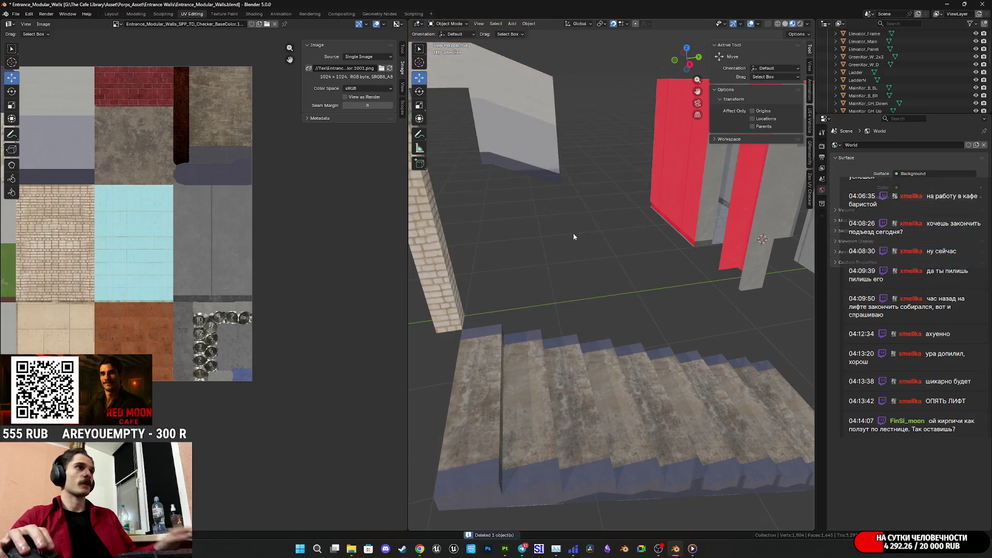
Step: Undo the deletion to restore the Outside_W_LadderUP brick wall
scroll(572, 234, down, 4)
scroll(574, 231, up, 2)
mouse_move(557, 238)
middle_down()
mouse_move(627, 328)
mouse_move(724, 354)
mouse_move(627, 330)
middle_up()
key(ctrl+z)
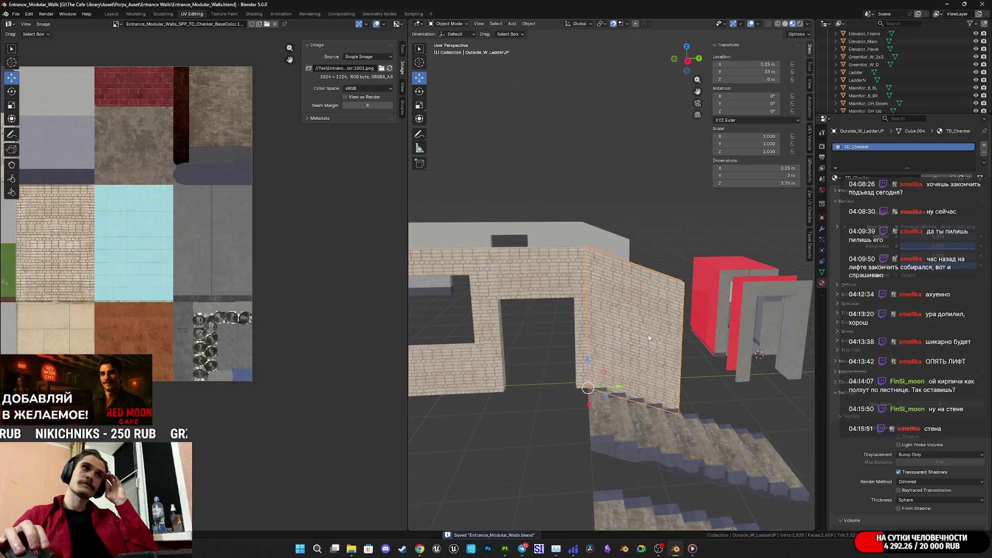
Step: Inspect the brick wall, stairs and textured lift interior, then save Entrance_Modular_Walls.blend
mouse_move(688, 342)
middle_down()
mouse_move(650, 346)
mouse_move(487, 309)
middle_up()
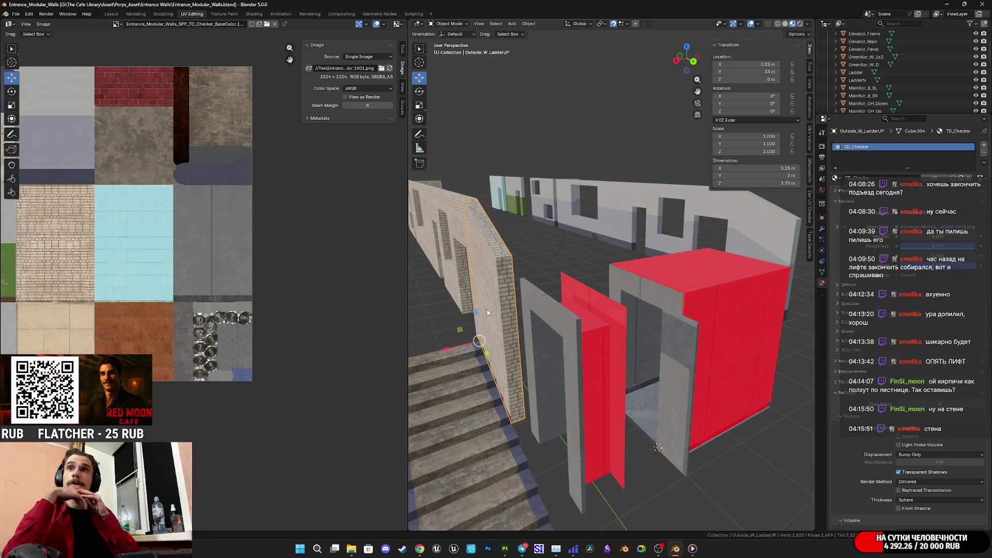
mouse_move(554, 266)
middle_down()
mouse_move(679, 290)
mouse_move(569, 289)
mouse_move(545, 276)
mouse_move(522, 321)
mouse_move(532, 328)
middle_up()
scroll(631, 291, up, 5)
scroll(620, 294, down, 4)
scroll(644, 308, down, 5)
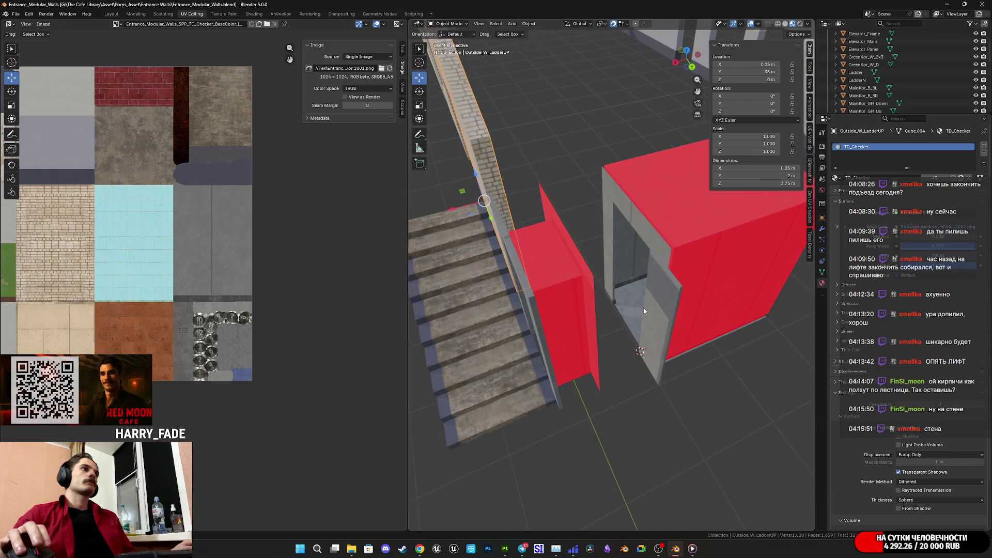
mouse_move(638, 302)
middle_down()
mouse_move(718, 279)
mouse_move(702, 269)
middle_up()
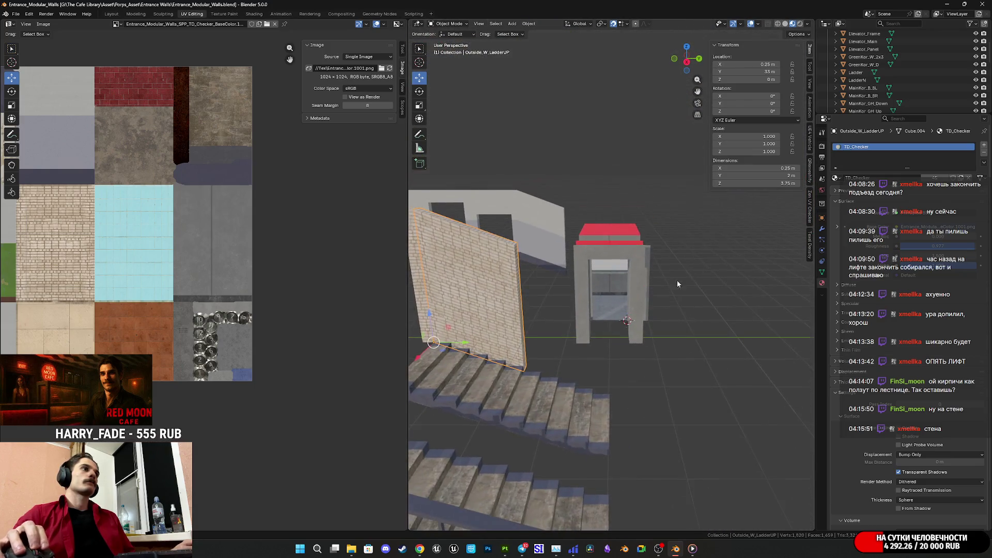
scroll(642, 313, up, 6)
scroll(642, 313, up, 5)
mouse_move(664, 306)
middle_down()
mouse_move(640, 328)
mouse_move(649, 325)
mouse_move(616, 328)
mouse_move(629, 330)
middle_up()
scroll(629, 328, down, 8)
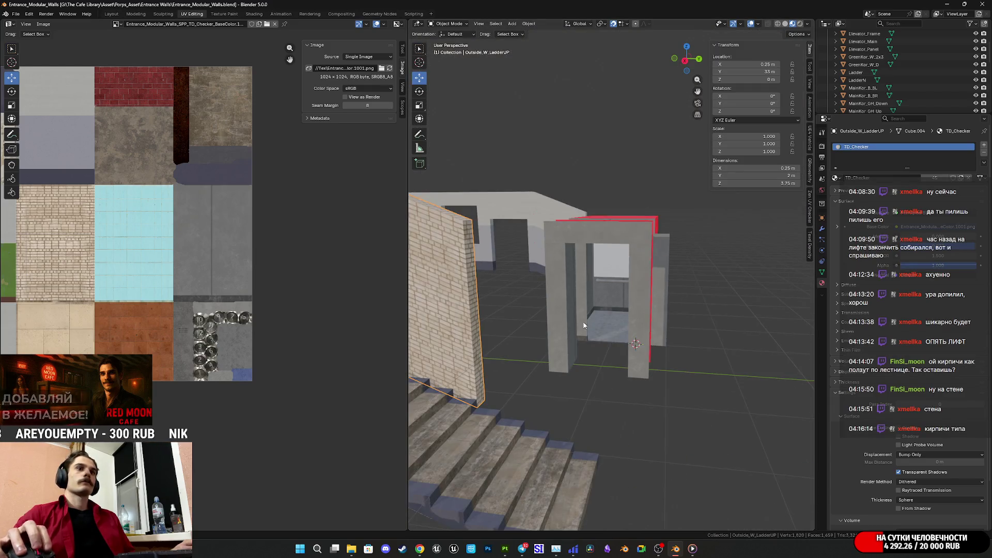
mouse_move(517, 301)
middle_down()
mouse_move(572, 299)
mouse_move(577, 288)
middle_up()
key(ctrl+s)
Step: Orbit and pan the view to face the brick walls up close
scroll(572, 299, up, 2)
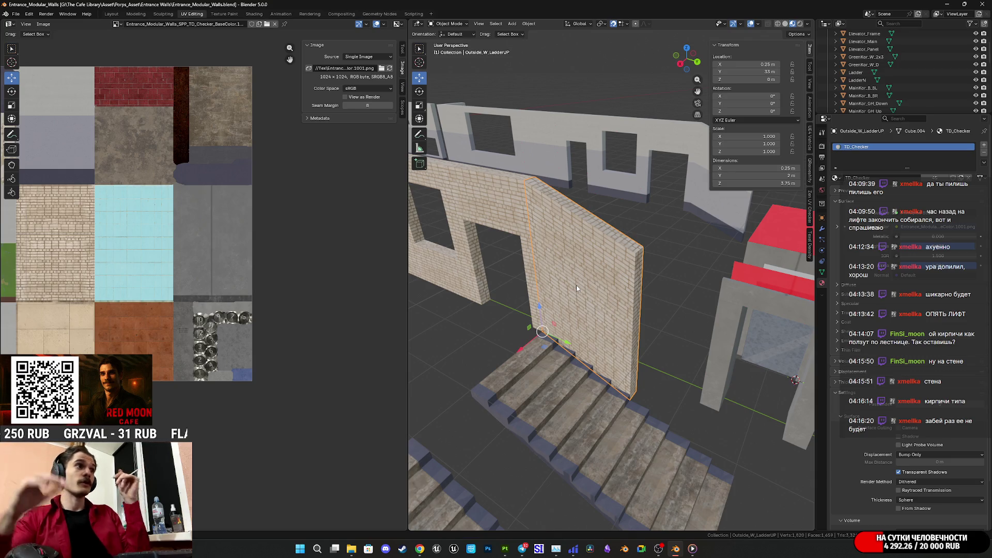
scroll(576, 287, down, 5)
scroll(675, 317, up, 3)
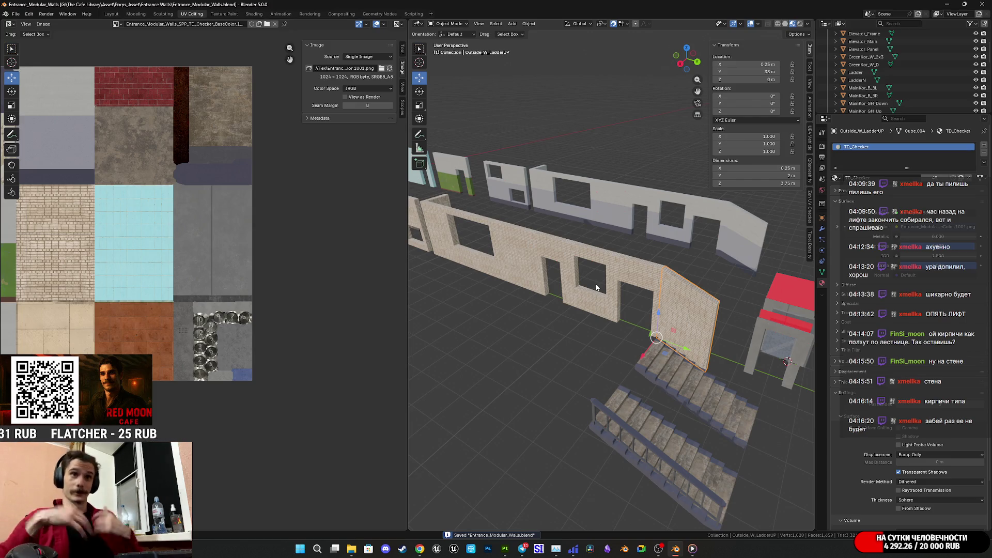
middle_drag(724, 238, 690, 276)
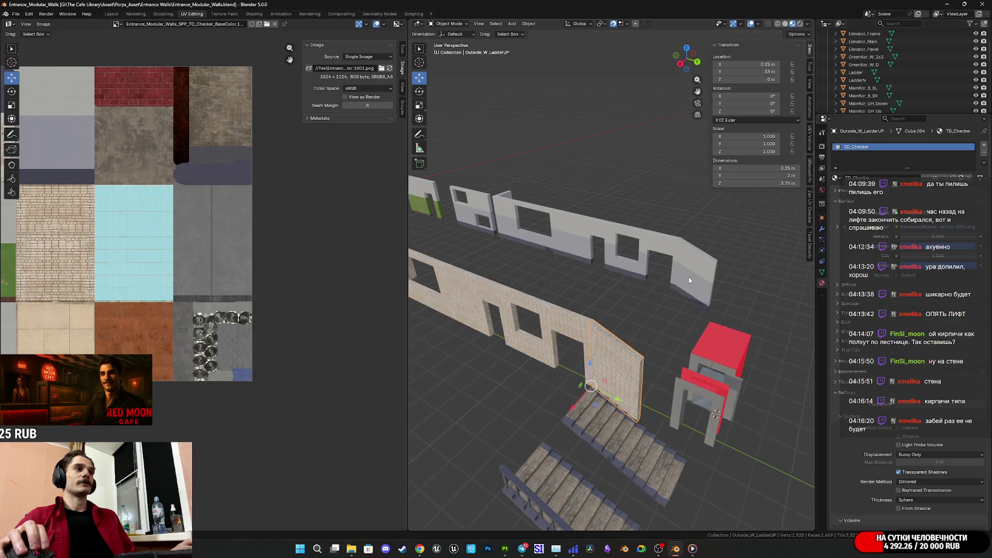
middle_drag(606, 312, 615, 299)
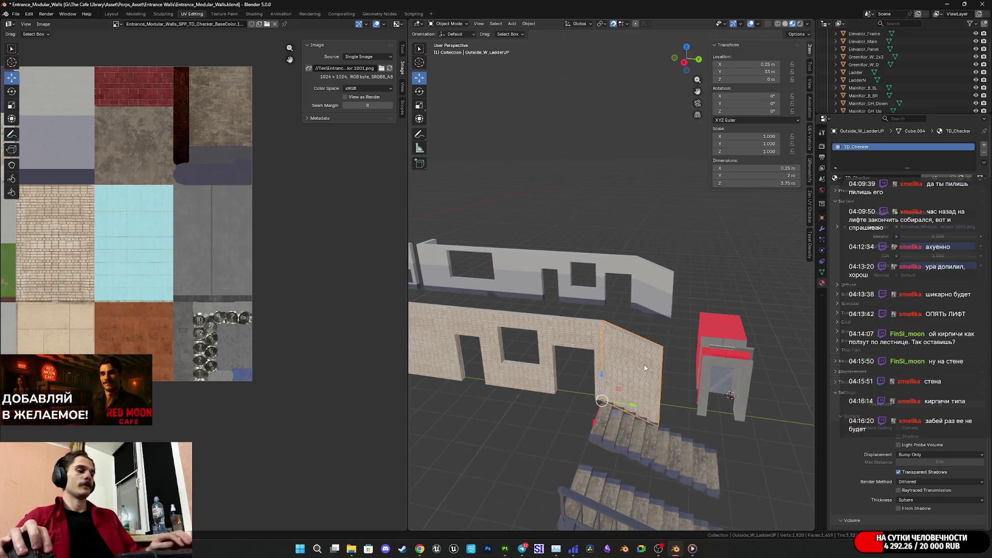
shift+middle_drag(574, 317, 683, 340)
scroll(621, 324, up, 3)
mouse_move(621, 324)
middle_down()
mouse_move(630, 355)
mouse_move(649, 322)
middle_up()
Step: Zoom in on the brick texture, orbit the row of wall pieces, then return to the Layout workspace
scroll(678, 355, up, 3)
scroll(654, 358, up, 2)
middle_drag(655, 357, 653, 376)
scroll(654, 374, up, 2)
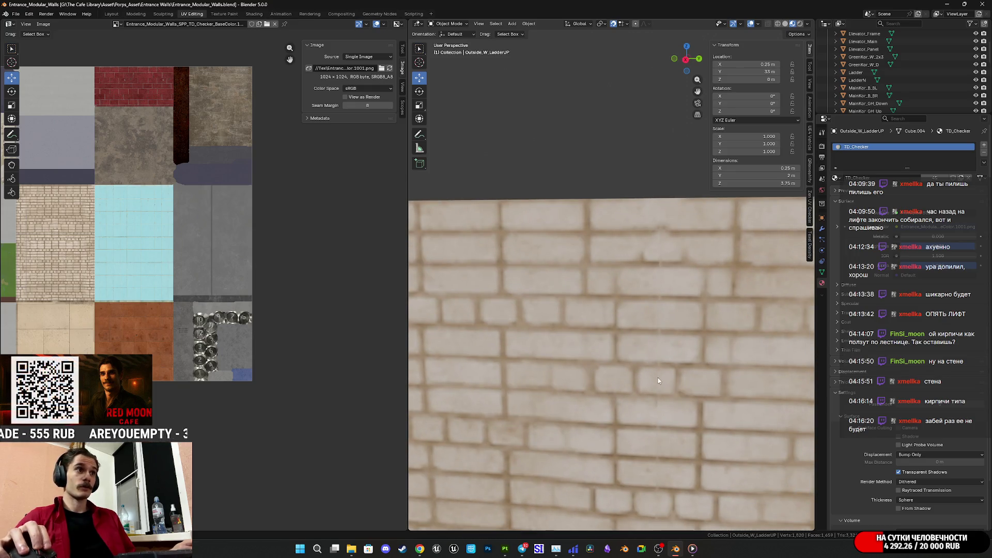
scroll(664, 443, down, 6)
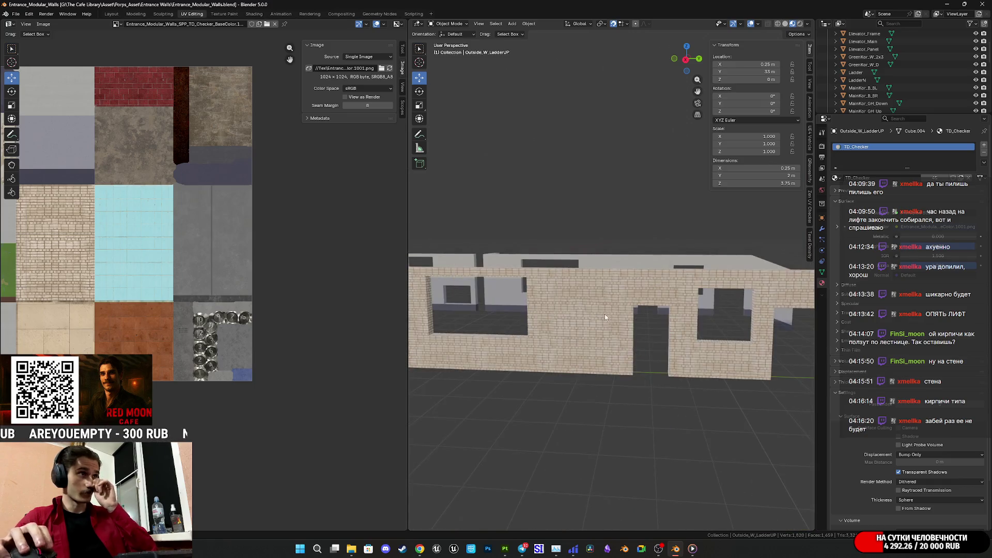
mouse_move(600, 300)
middle_down()
mouse_move(621, 245)
mouse_move(567, 253)
mouse_move(642, 353)
mouse_move(673, 351)
mouse_move(651, 341)
middle_up()
scroll(632, 329, up, 5)
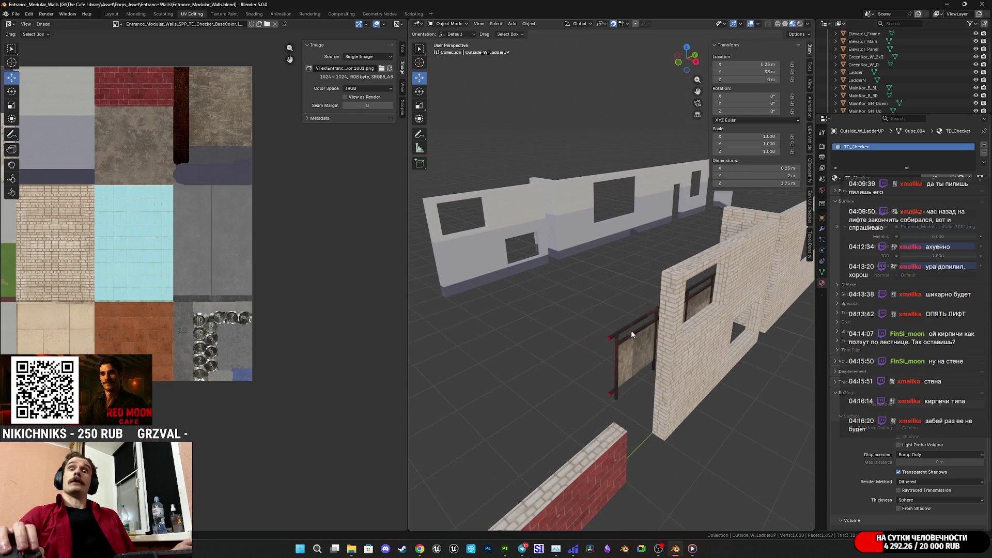
scroll(648, 339, down, 5)
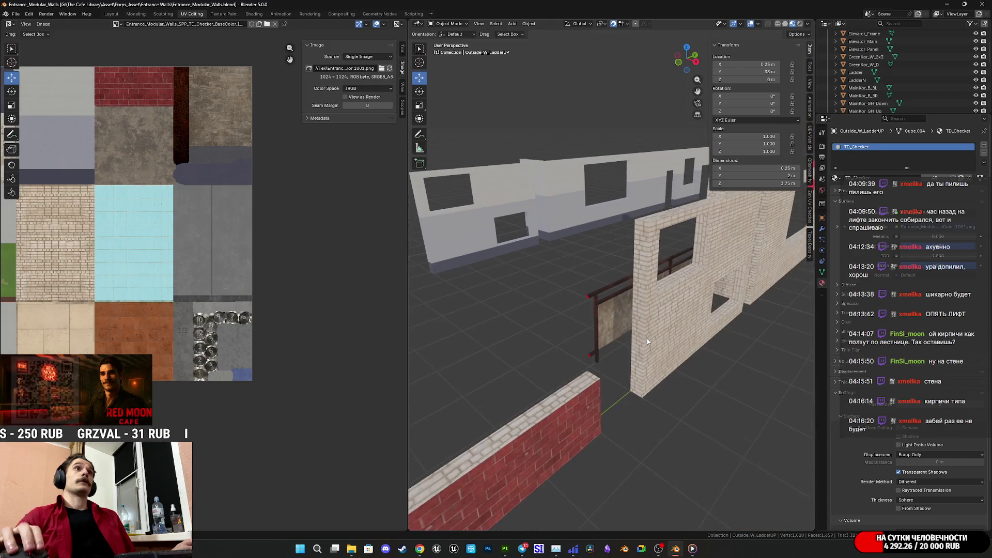
mouse_move(647, 339)
middle_down()
mouse_move(702, 383)
mouse_move(618, 374)
mouse_move(643, 396)
mouse_move(675, 354)
mouse_move(600, 358)
mouse_move(710, 303)
mouse_move(597, 346)
middle_up()
middle_drag(731, 300, 671, 287)
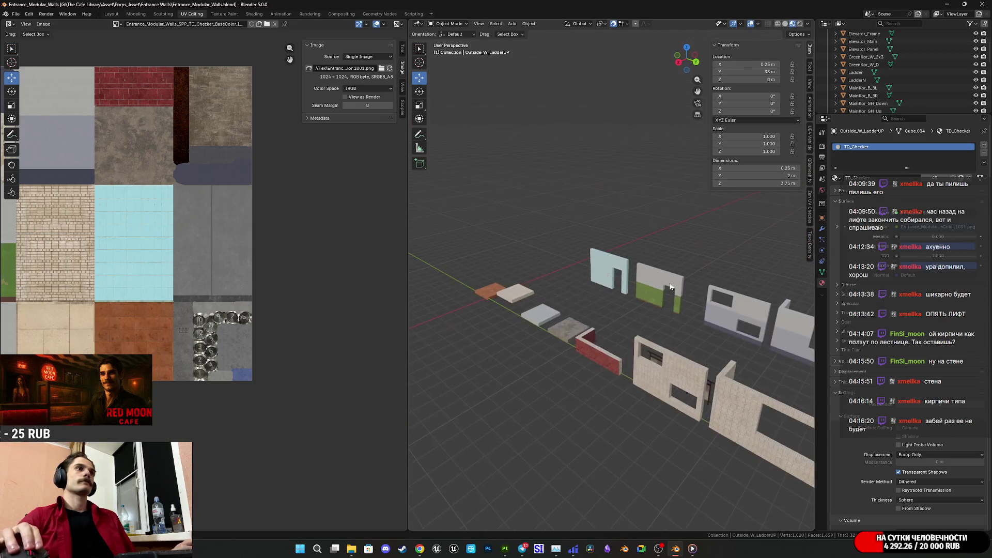
click(106, 14)
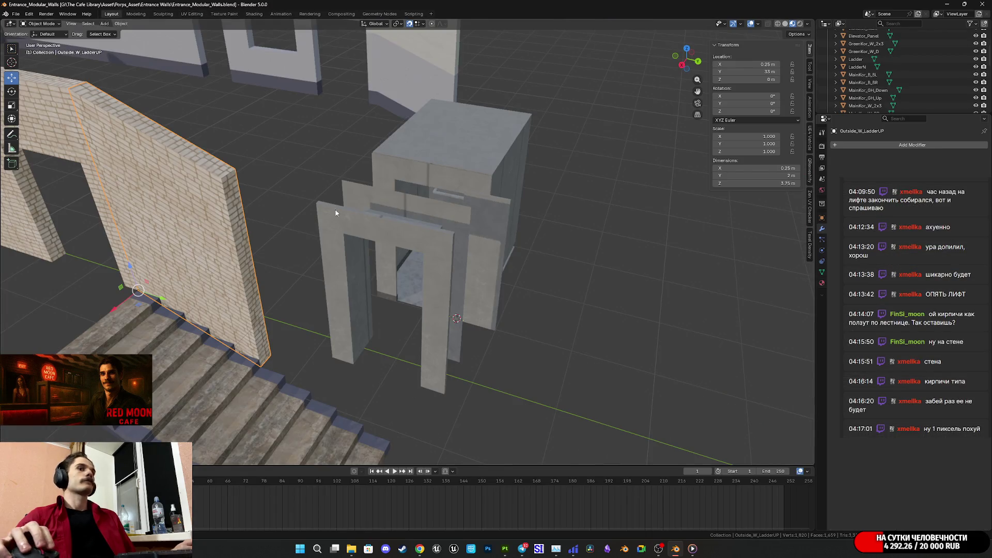
Step: Lower WhiteTile_Floor_2x2 to ground level at Z 0 m
scroll(354, 214, down, 5)
middle_drag(357, 226, 303, 251)
scroll(395, 253, up, 4)
scroll(396, 252, down, 5)
mouse_move(396, 252)
middle_down()
mouse_move(466, 256)
mouse_move(436, 256)
middle_up()
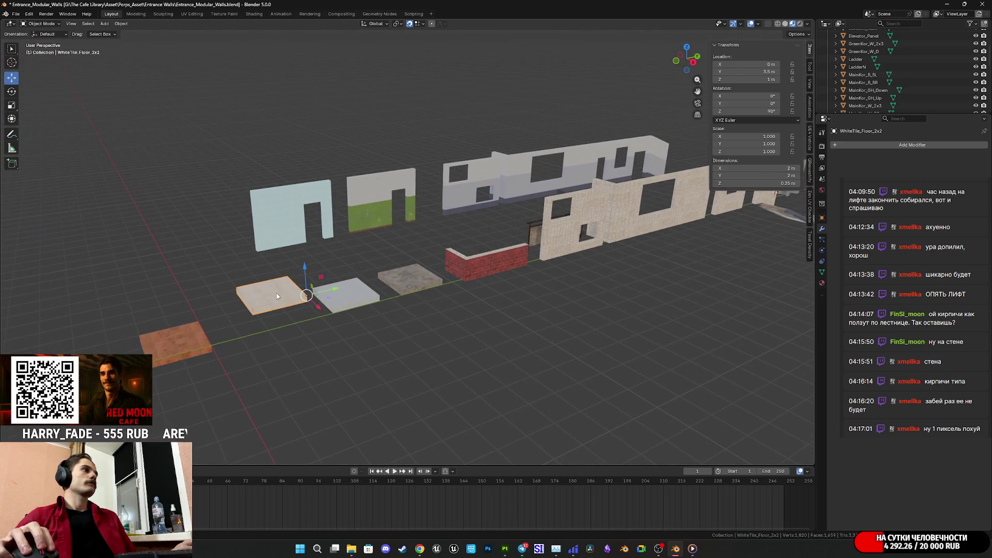
drag(304, 272, 305, 297)
mouse_move(305, 297)
middle_down()
mouse_move(369, 310)
mouse_move(381, 234)
middle_up()
scroll(369, 311, down, 4)
scroll(380, 243, up, 3)
Step: Save the file and hide the N transform sidebar
key(ctrl+s)
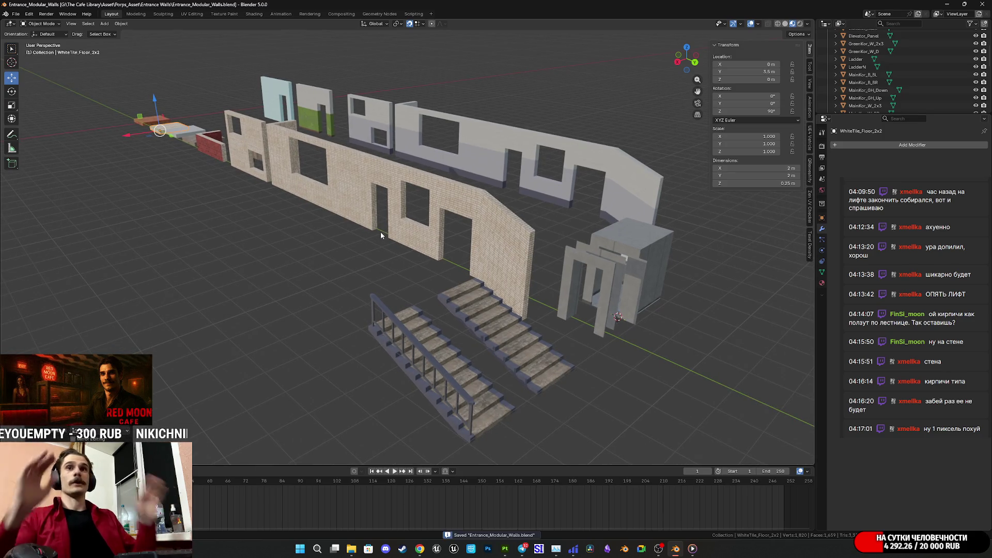
middle_drag(386, 170, 399, 197)
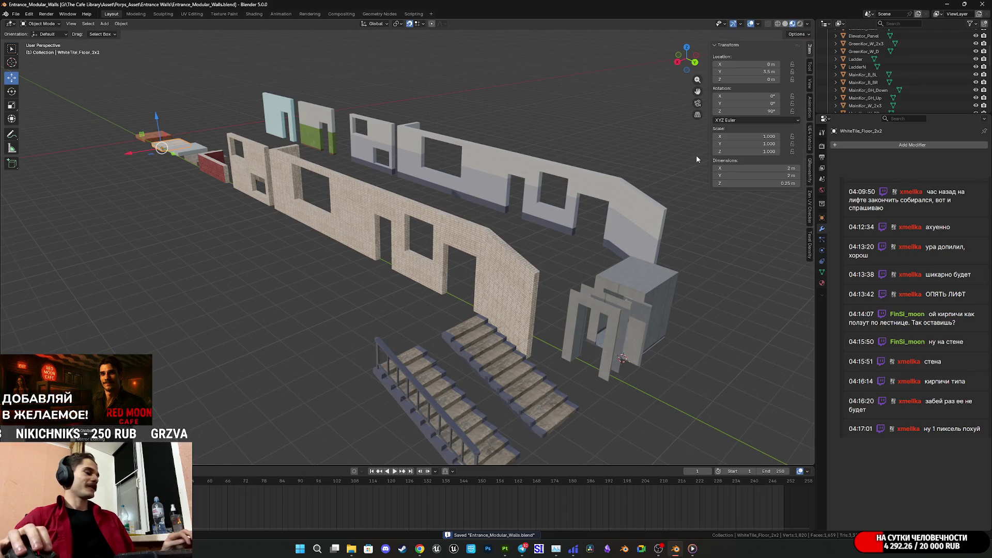
key(n)
mouse_move(165, 243)
middle_down()
mouse_move(261, 245)
mouse_move(224, 245)
mouse_move(253, 237)
mouse_move(362, 247)
mouse_move(376, 273)
middle_up()
Step: Return to Material Preview shading and capture a screenshot of the textured kit
key(z)
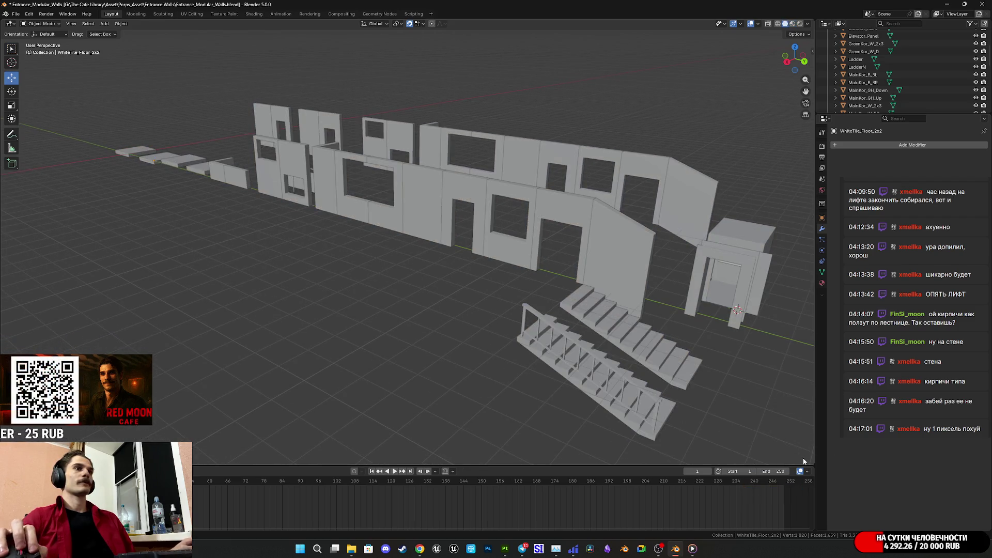
key(z)
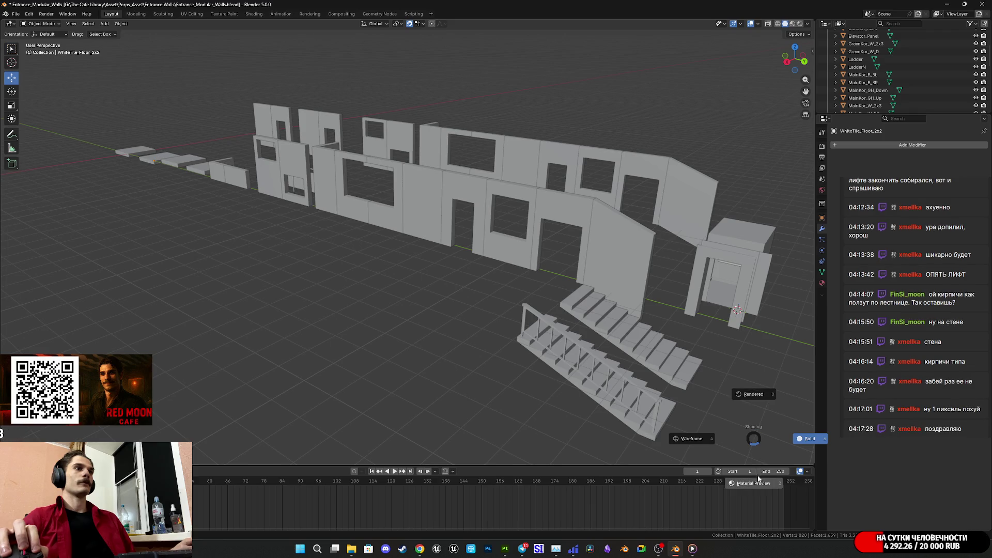
click(758, 479)
key(shift+super+s)
mouse_move(813, 461)
mouse_down()
mouse_move(690, 371)
mouse_move(61, 77)
mouse_move(94, 79)
mouse_up()
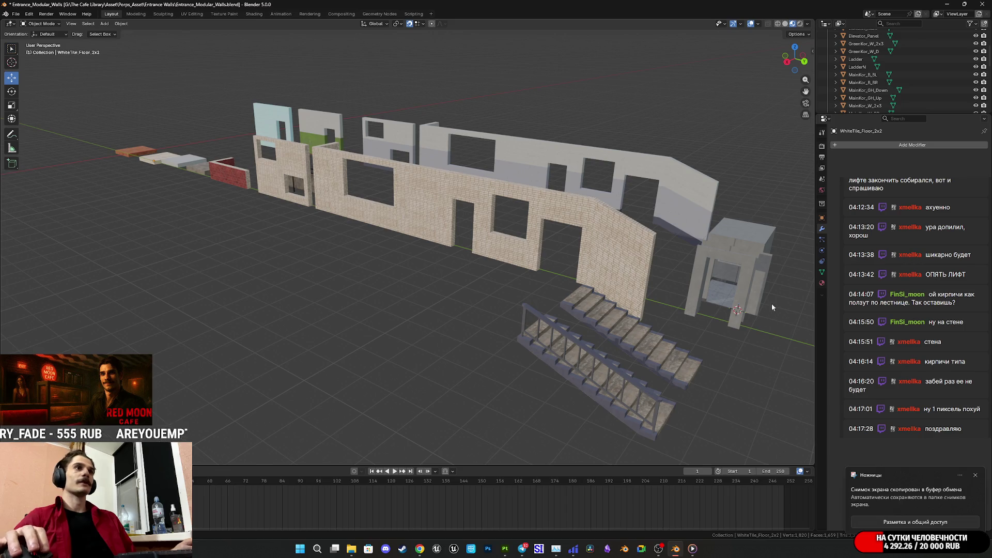
Step: Switch to Solid shading with the Wireframe overlay enabled and capture another screenshot
click(787, 25)
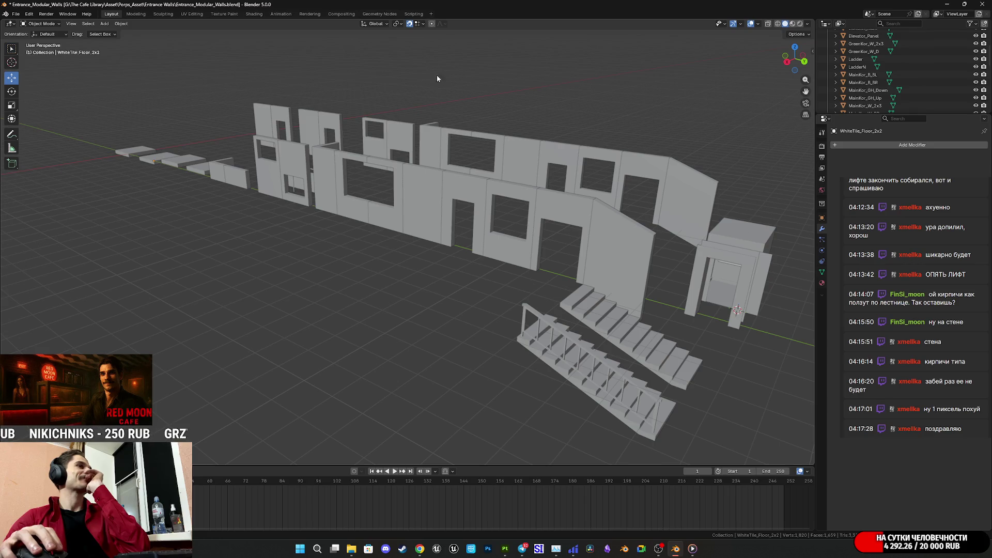
click(758, 23)
click(707, 155)
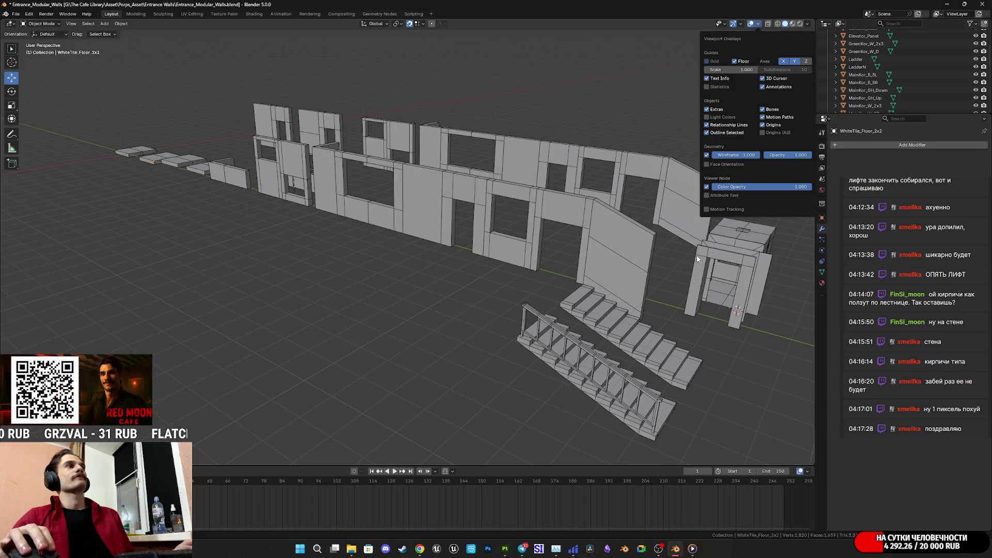
mouse_move(744, 372)
middle_down()
mouse_move(728, 371)
mouse_move(745, 379)
mouse_move(743, 371)
middle_up()
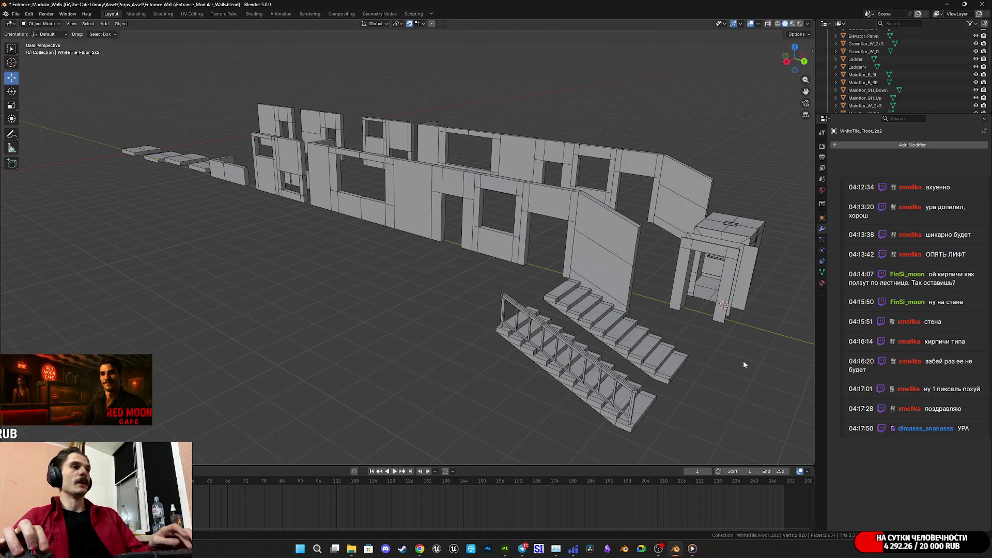
key(super+shift+s)
Step: Capture a snip of the viewport, then zoom in to look around inside the elevator
mouse_move(771, 429)
mouse_down()
mouse_move(306, 104)
mouse_move(114, 85)
mouse_up()
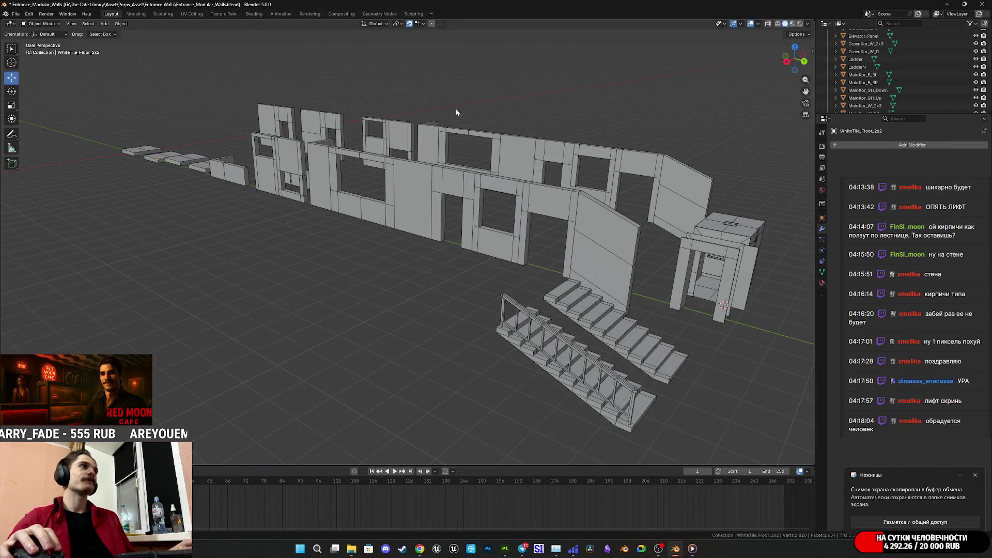
scroll(457, 126, up, 8)
mouse_move(541, 267)
middle_down()
mouse_move(616, 292)
mouse_move(629, 318)
mouse_move(684, 221)
mouse_move(253, 407)
middle_up()
mouse_move(492, 195)
middle_down()
mouse_move(424, 226)
mouse_move(441, 219)
mouse_move(166, 162)
mouse_move(418, 270)
middle_up()
scroll(441, 219, up, 5)
scroll(348, 278, up, 5)
mouse_move(348, 278)
middle_down()
mouse_move(376, 303)
mouse_move(476, 290)
mouse_move(736, 310)
mouse_move(538, 295)
mouse_move(518, 273)
mouse_move(565, 240)
mouse_move(465, 244)
mouse_move(658, 224)
mouse_move(683, 243)
mouse_move(523, 259)
mouse_move(675, 150)
middle_up()
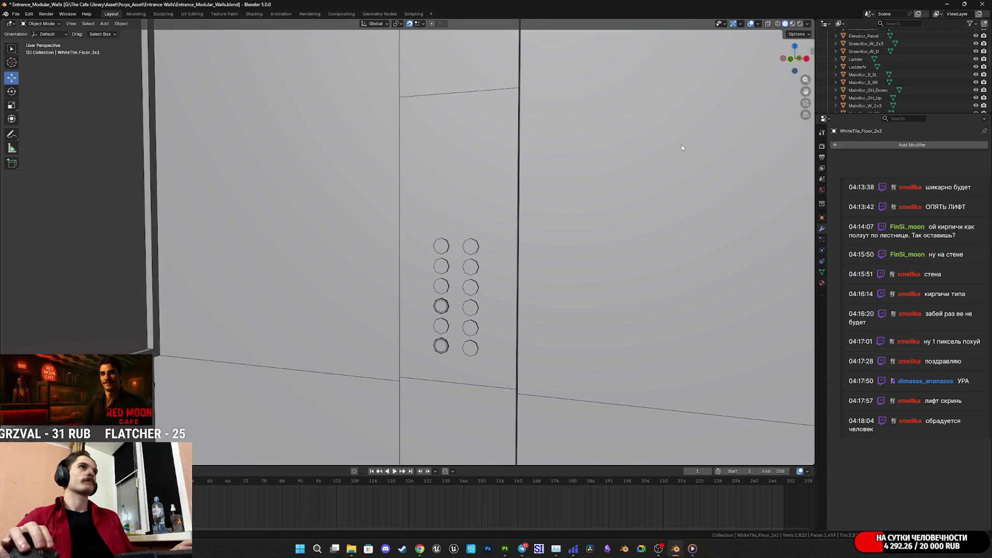
Step: Switch to Material Preview shading to check the elevator's button panel and handrail
click(792, 24)
mouse_move(583, 221)
middle_down()
mouse_move(552, 231)
mouse_move(566, 250)
mouse_move(587, 253)
mouse_move(536, 259)
mouse_move(533, 294)
middle_up()
scroll(535, 259, down, 10)
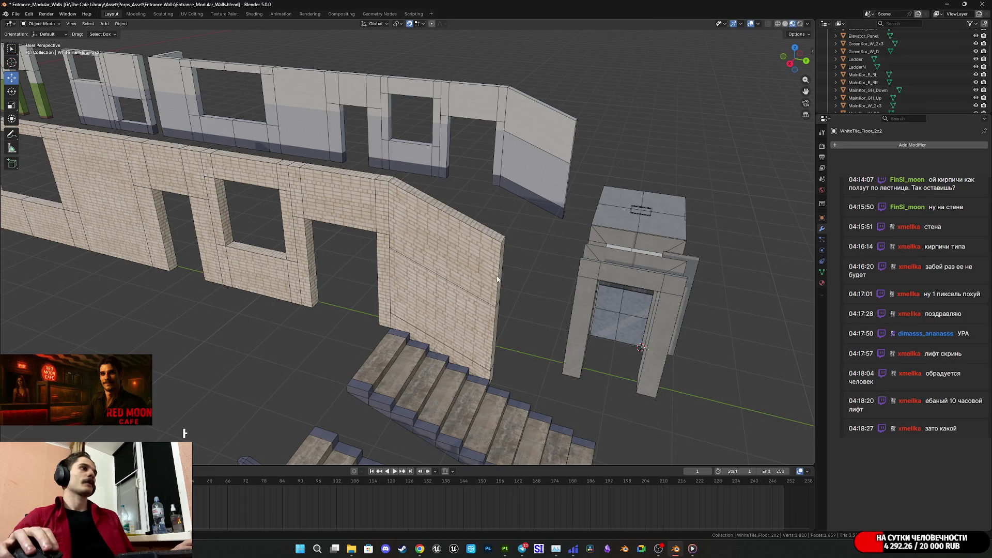
Step: Turn off the Wireframe mesh-edge overlay to show the brick and plaster walls cleanly
click(757, 25)
click(724, 150)
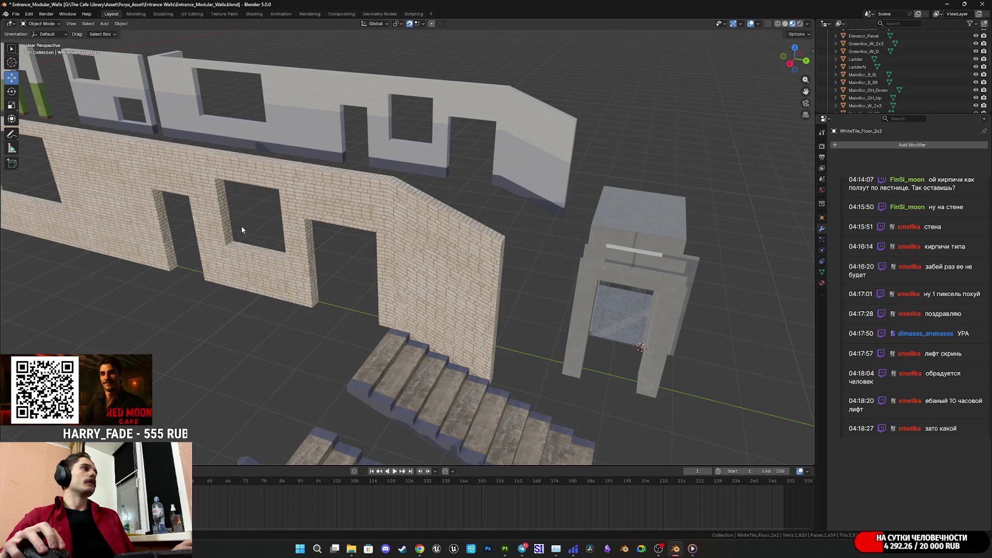
scroll(241, 230, down, 5)
mouse_move(206, 268)
middle_down()
mouse_move(406, 235)
mouse_move(319, 217)
mouse_move(398, 275)
middle_up()
scroll(405, 235, down, 4)
scroll(398, 272, up, 4)
middle_drag(461, 267, 590, 248)
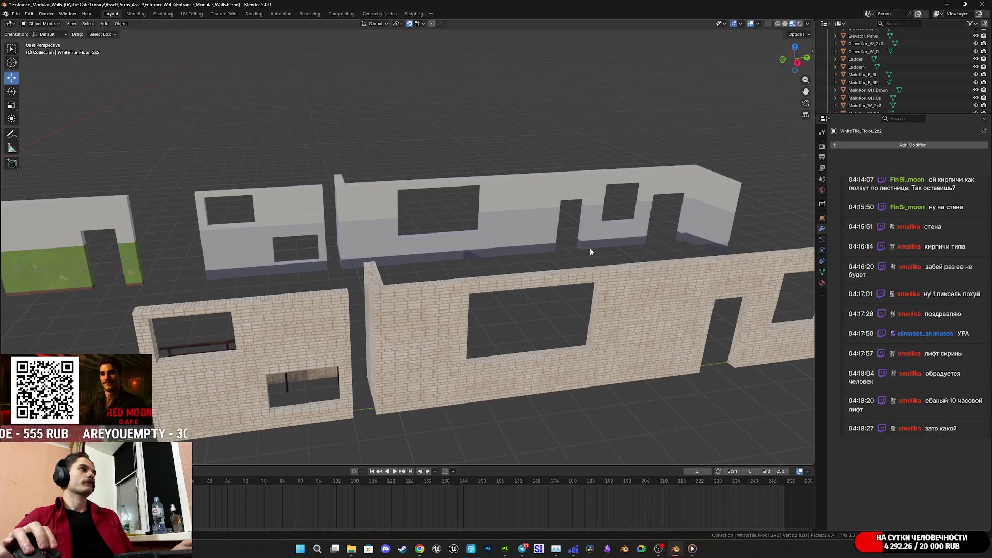